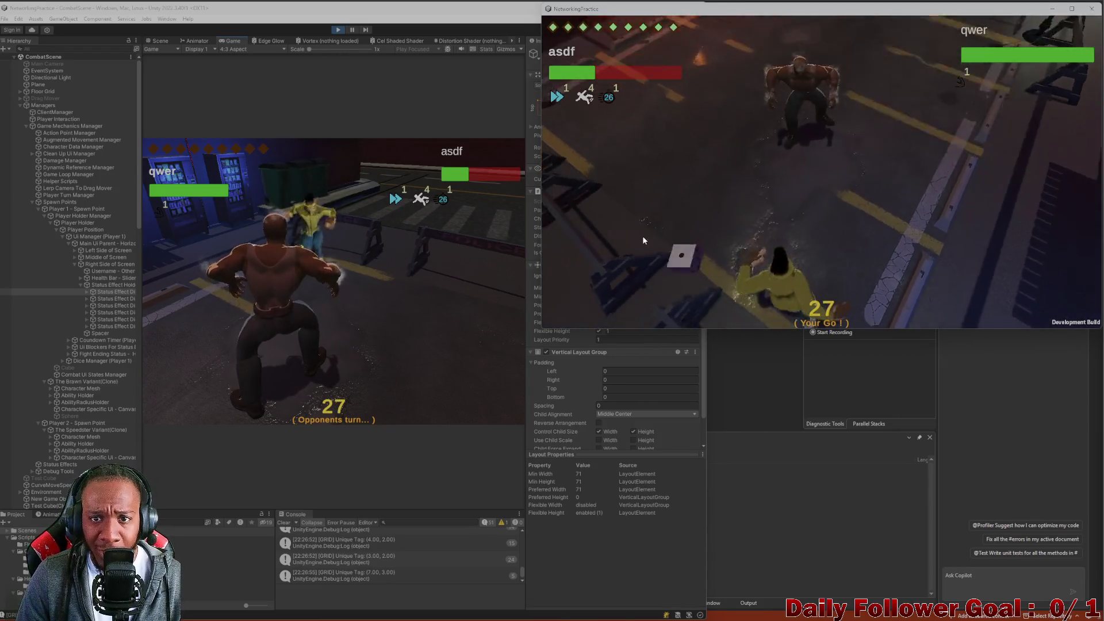
- Move the character twice in the networked match, confirming each destination
{"action": "left_click", "coordinate": [611, 222]}
{"action": "left_click", "coordinate": [831, 224]}
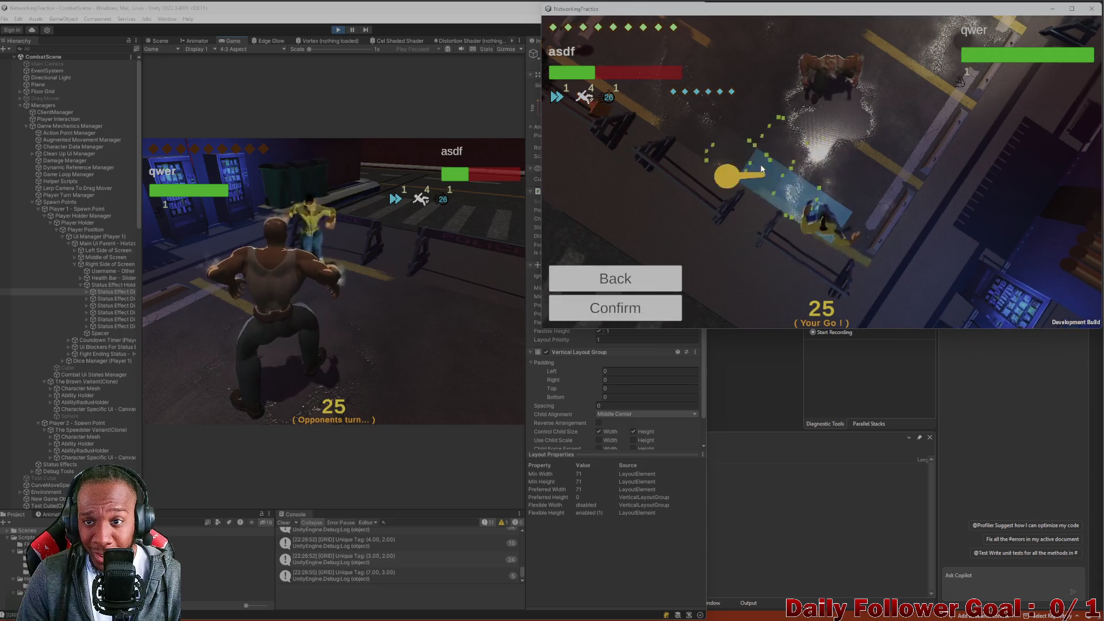
{"action": "left_click", "coordinate": [632, 303]}
{"action": "left_click", "coordinate": [620, 246]}
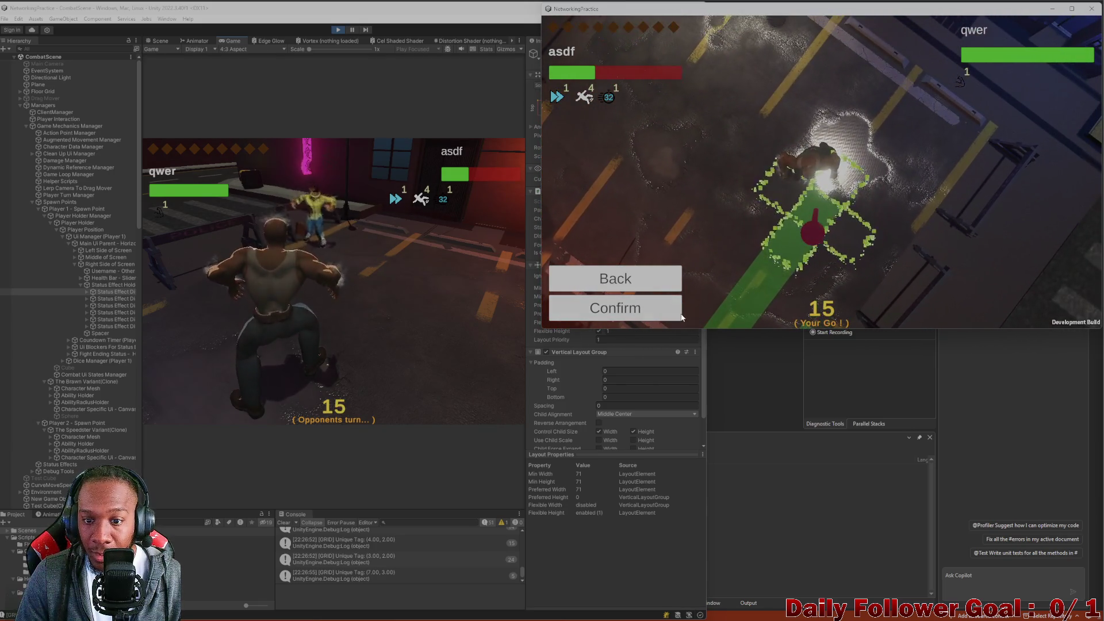
{"action": "left_click", "coordinate": [655, 310]}
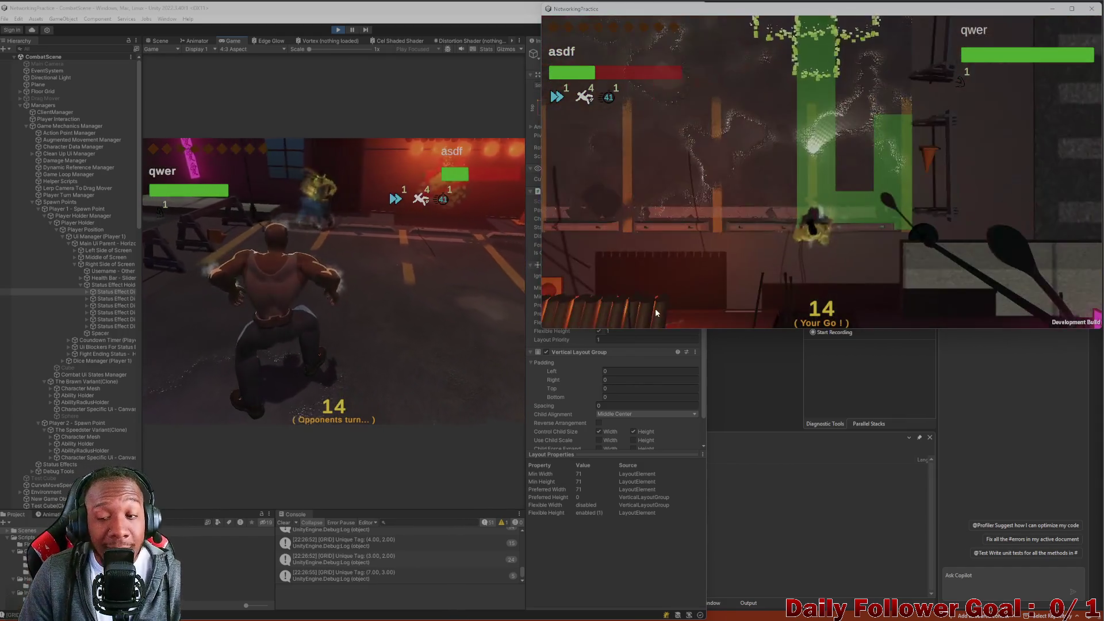
- Hit the opponent with a Quick Punch attack
{"action": "left_click", "coordinate": [609, 280]}
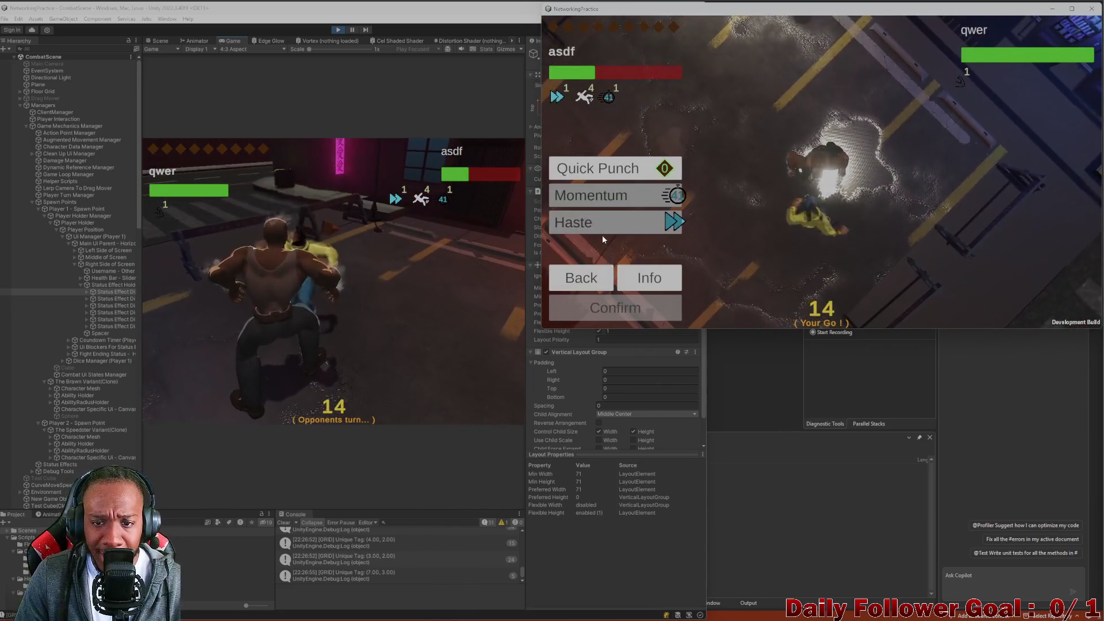
{"action": "left_click", "coordinate": [598, 169]}
{"action": "left_click", "coordinate": [641, 309]}
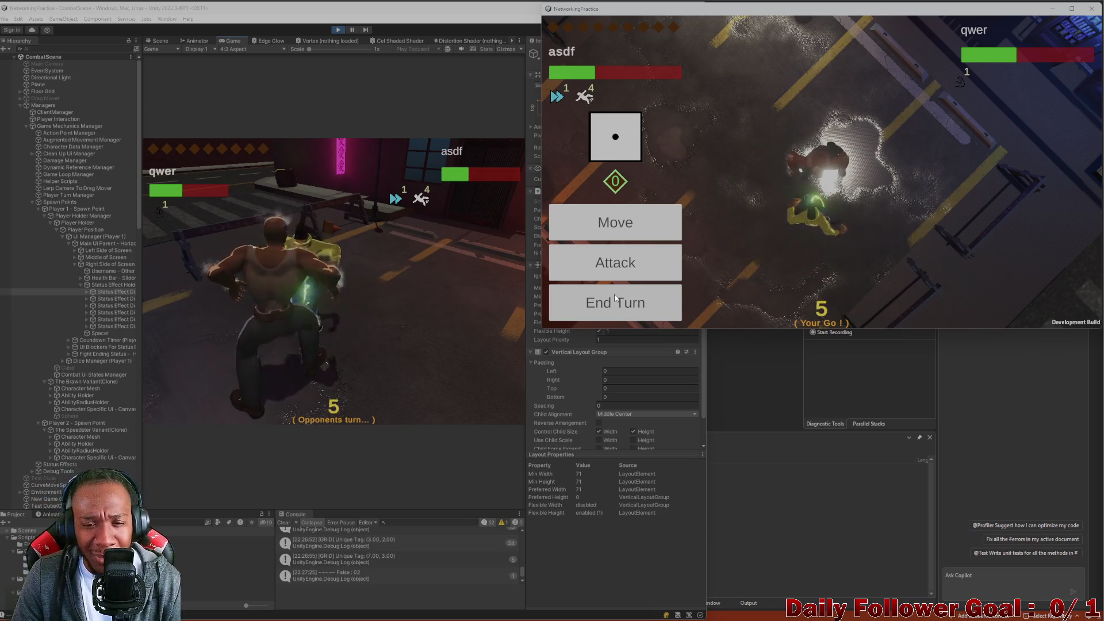
- End the turn, then start and confirm a move for the editor player
{"action": "left_click", "coordinate": [617, 304]}
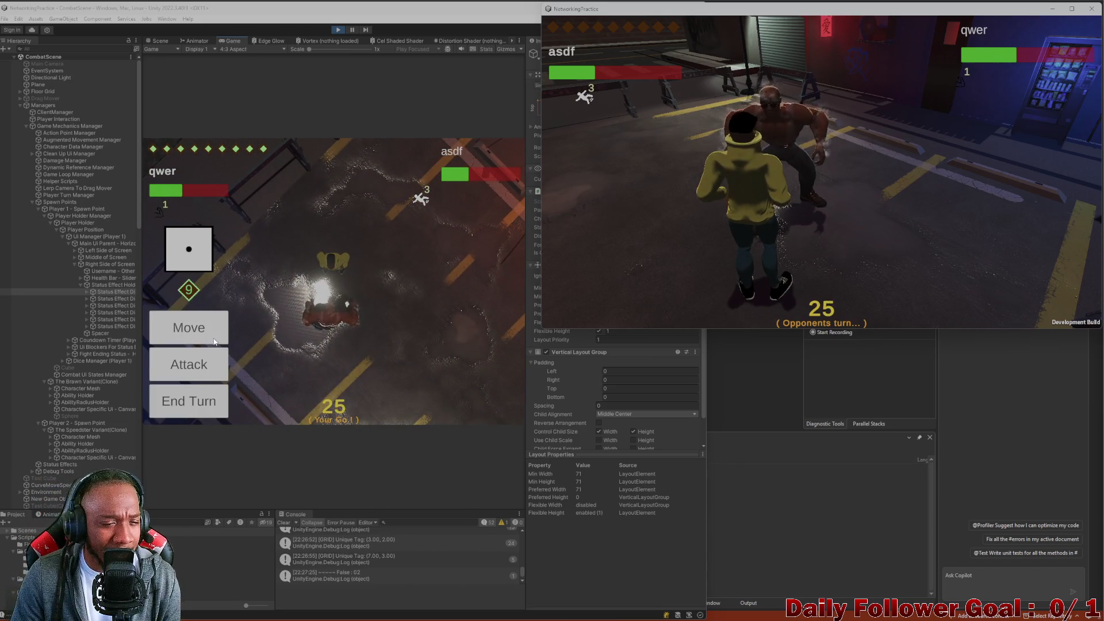
{"action": "left_click", "coordinate": [188, 327]}
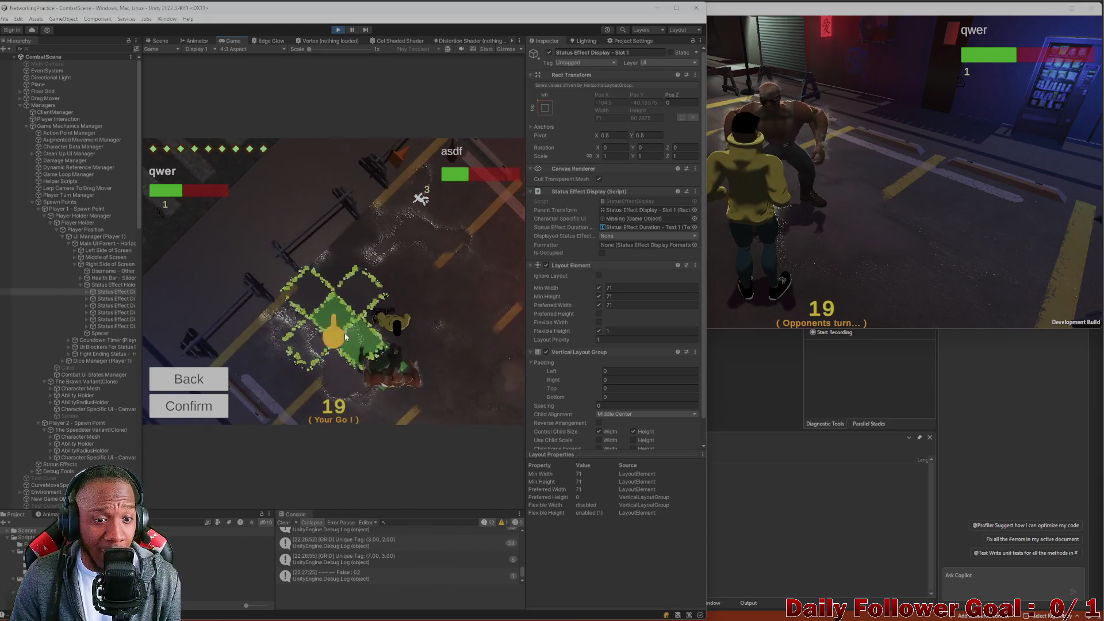
{"action": "left_click", "coordinate": [196, 408]}
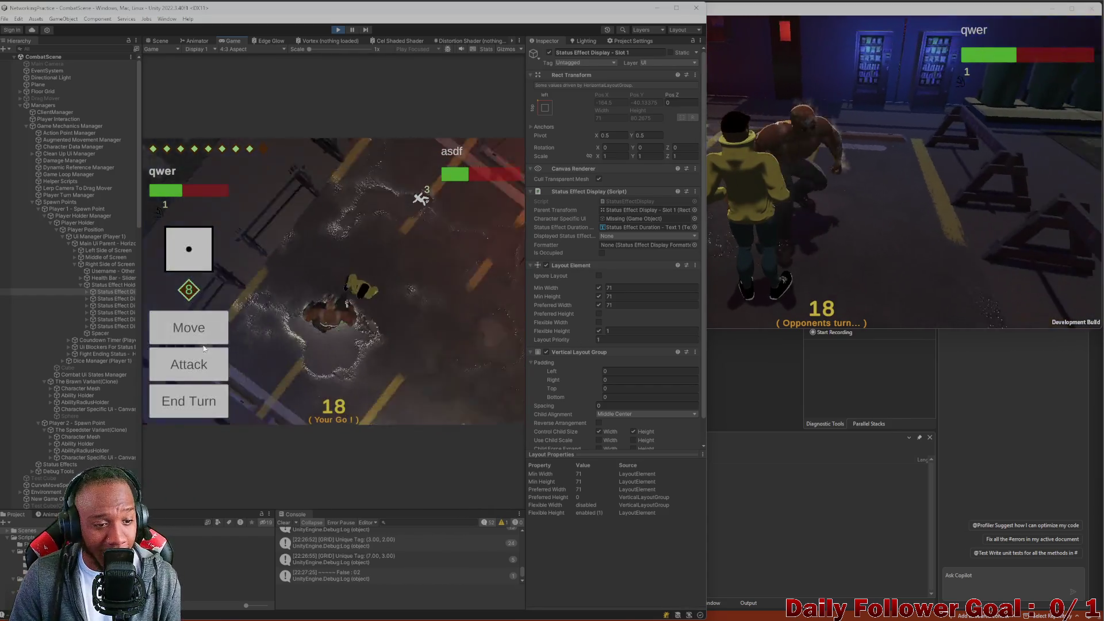
- Use an attack from the editor player's ability list
{"action": "left_click", "coordinate": [192, 361]}
{"action": "left_click", "coordinate": [210, 398]}
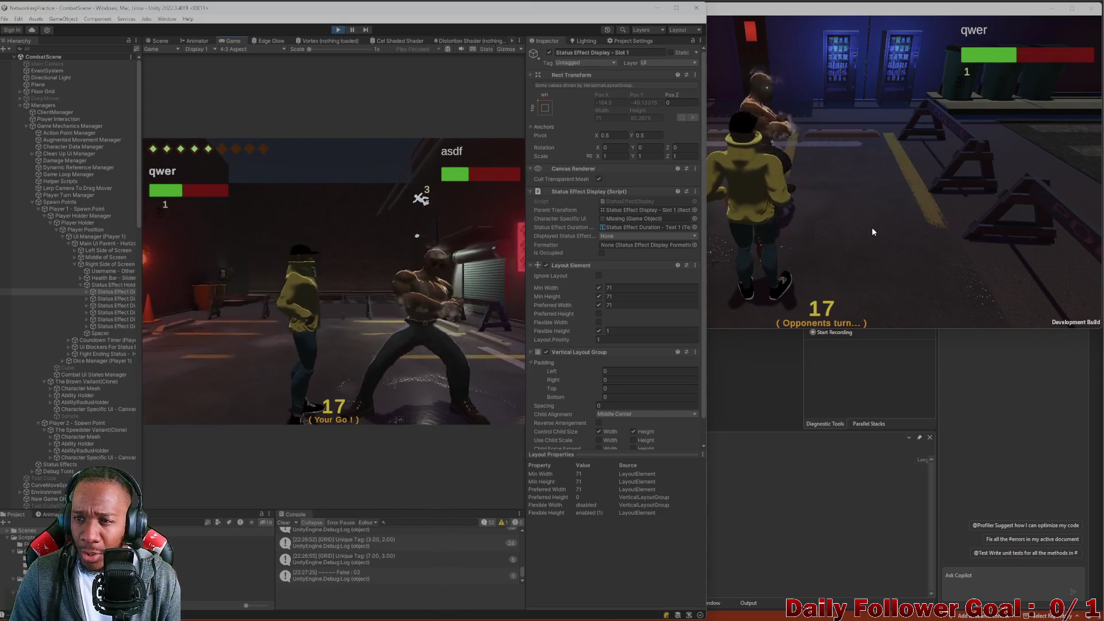
{"action": "left_click", "coordinate": [859, 225]}
- Pick and confirm another attack in the editor game, then clear the Console log
{"action": "left_click", "coordinate": [267, 329]}
{"action": "left_click", "coordinate": [189, 364]}
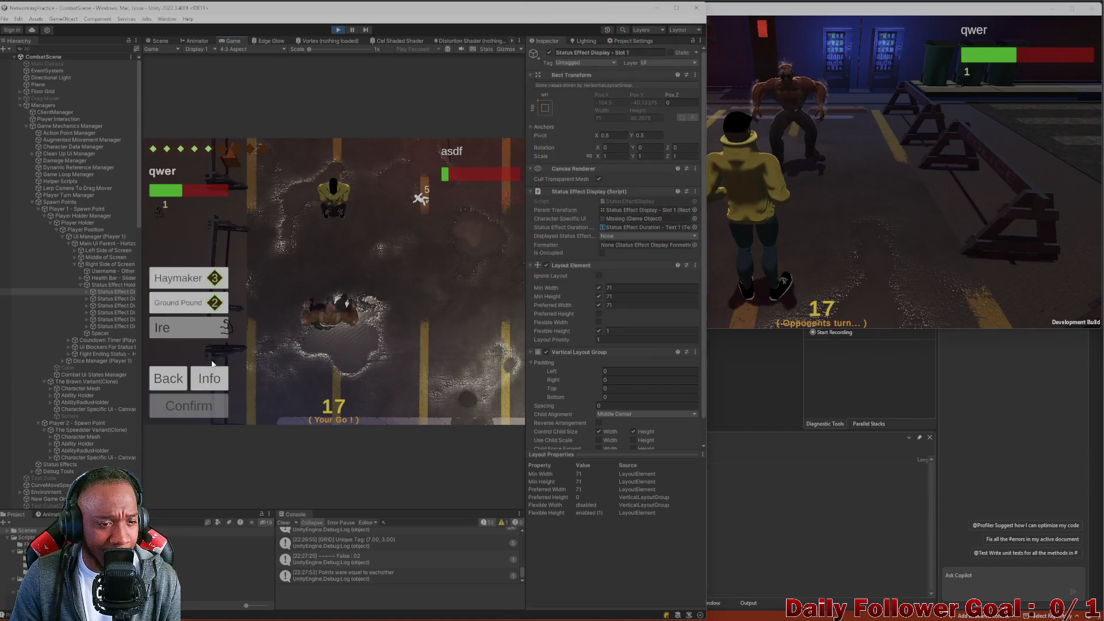
{"action": "left_click", "coordinate": [184, 276]}
{"action": "left_click", "coordinate": [198, 404]}
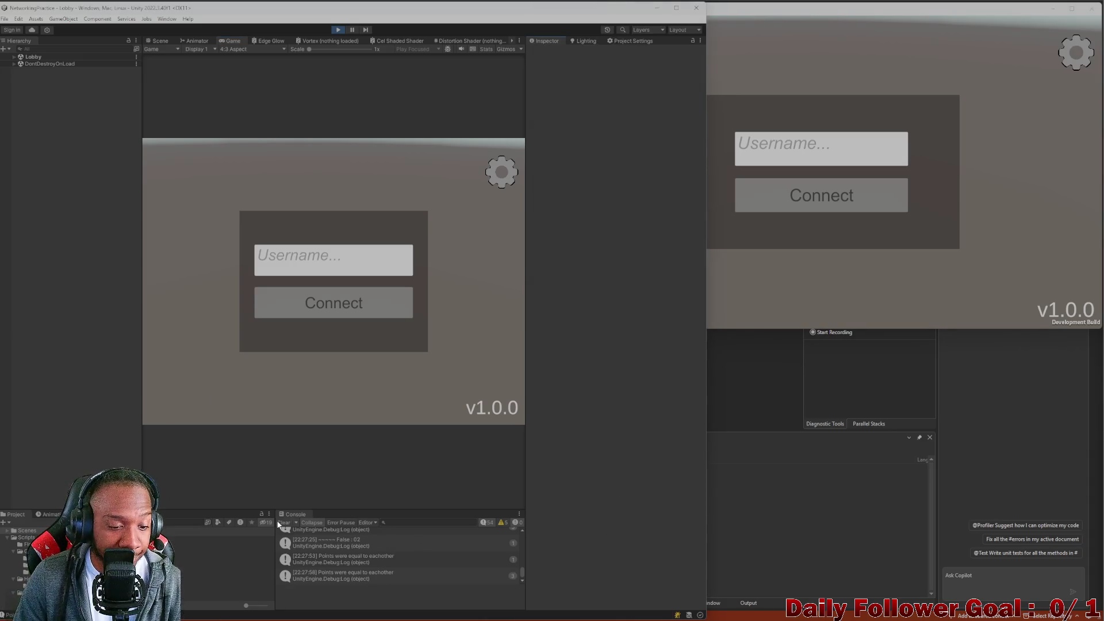
{"action": "left_click", "coordinate": [282, 523]}
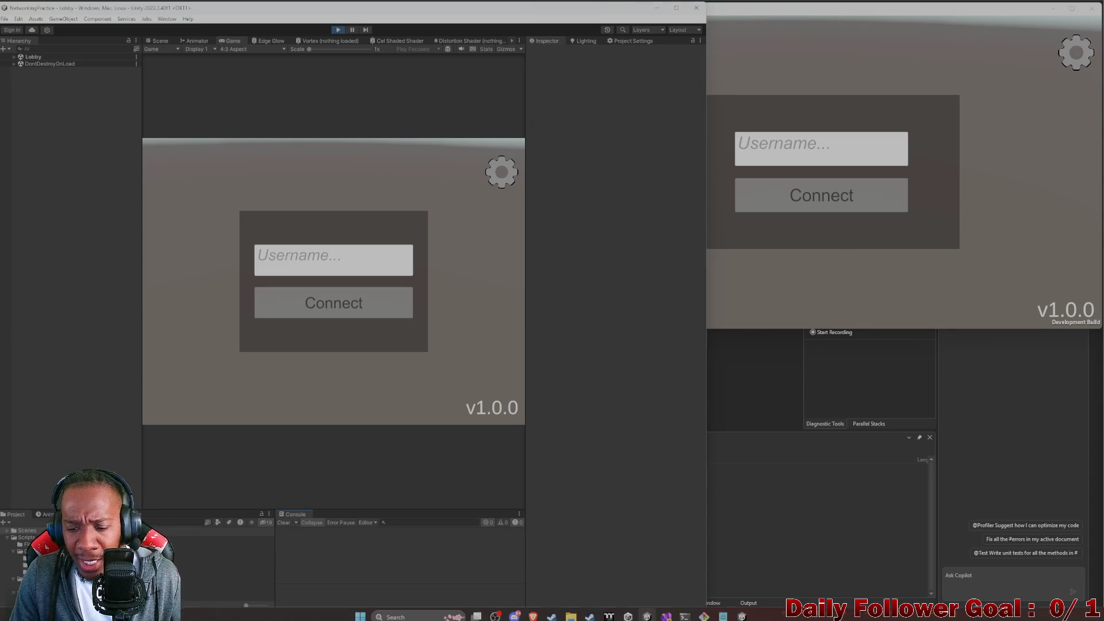
- In Visual Studio's ToDo.cs, delete the blank line 27
{"action": "mouse_move", "coordinate": [665, 611]}
{"action": "left_click", "coordinate": [622, 563]}
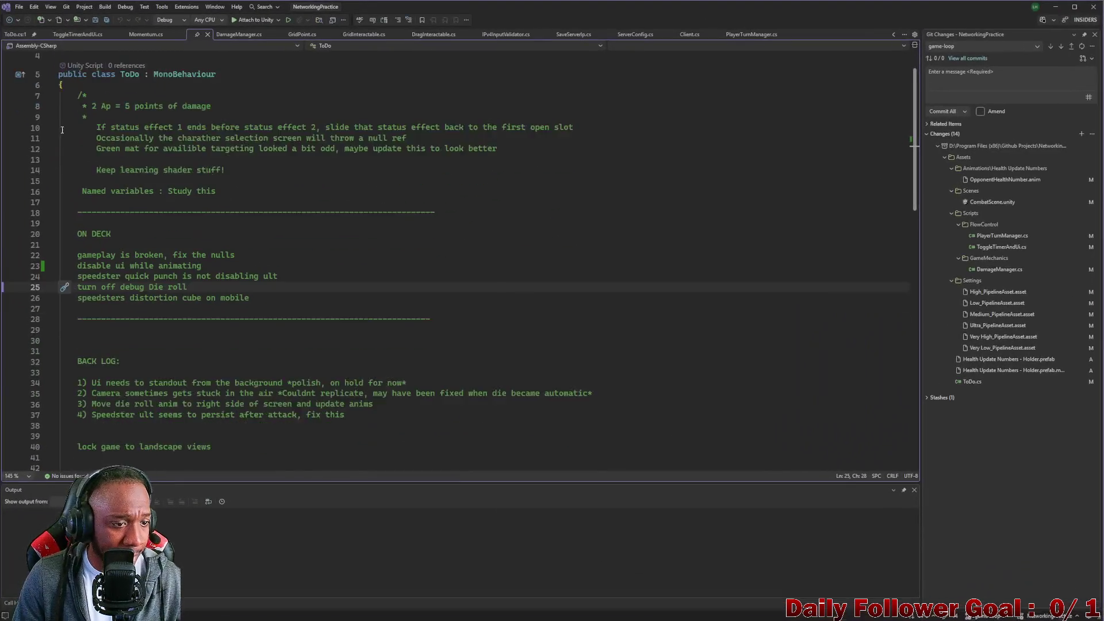
{"action": "left_click", "coordinate": [274, 265]}
{"action": "key", "text": "Down"}
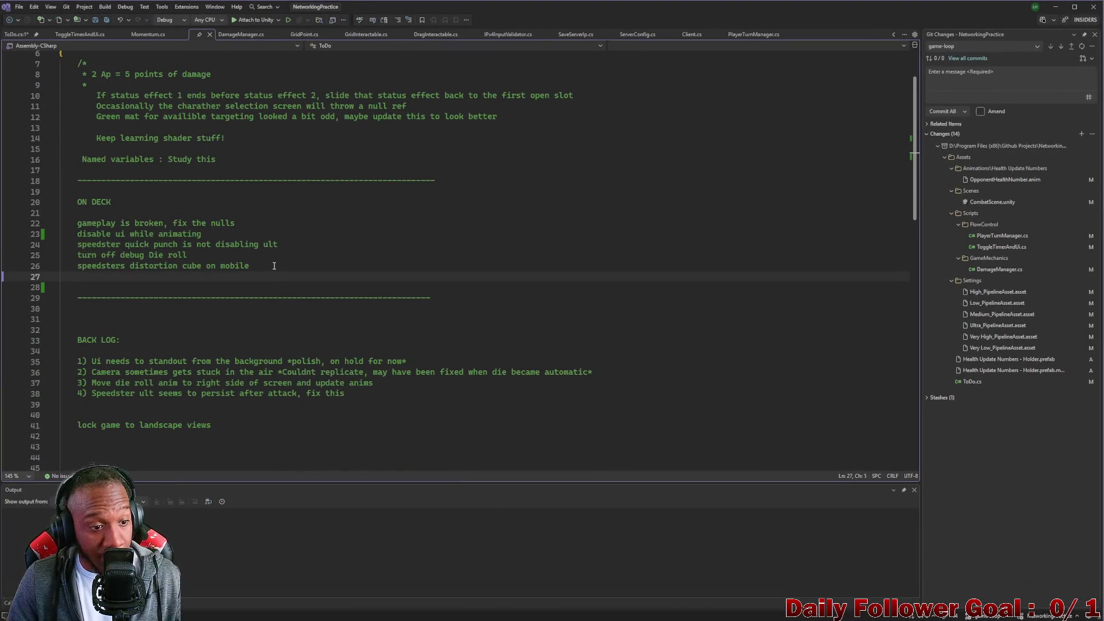
{"action": "key", "text": "BackSpace"}
- Add backlog line 38 '5) Write a shader…' for seeing through objects, then start On Deck line 23
{"action": "left_click", "coordinate": [357, 384]}
{"action": "key", "text": "Return"}
{"action": "type", "text": "5)"}
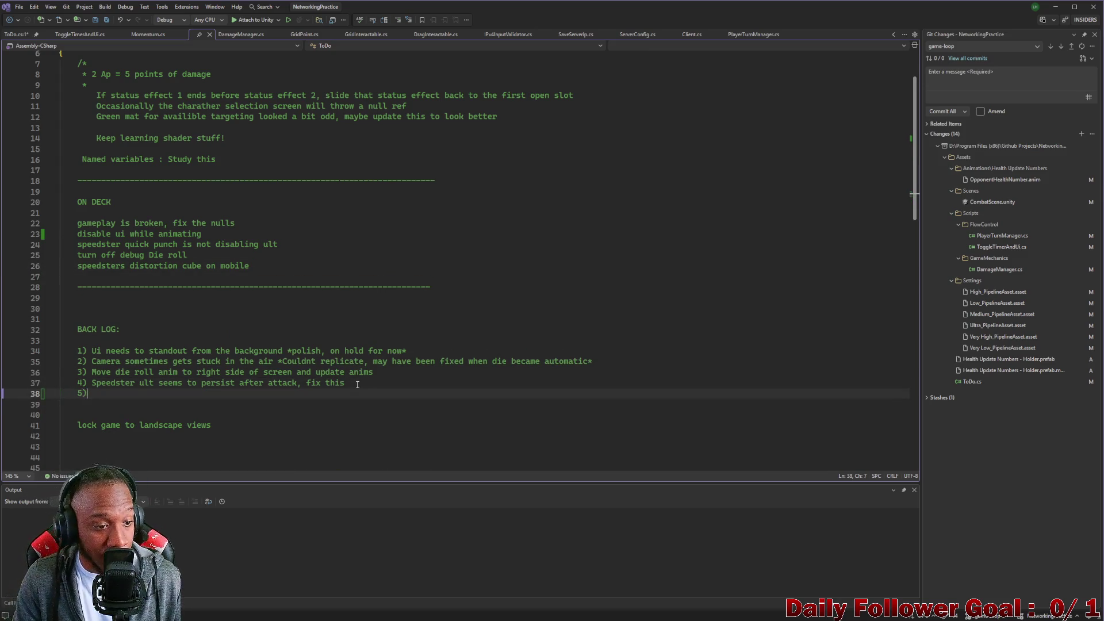
{"action": "type", "text": " Write a shader tha"}
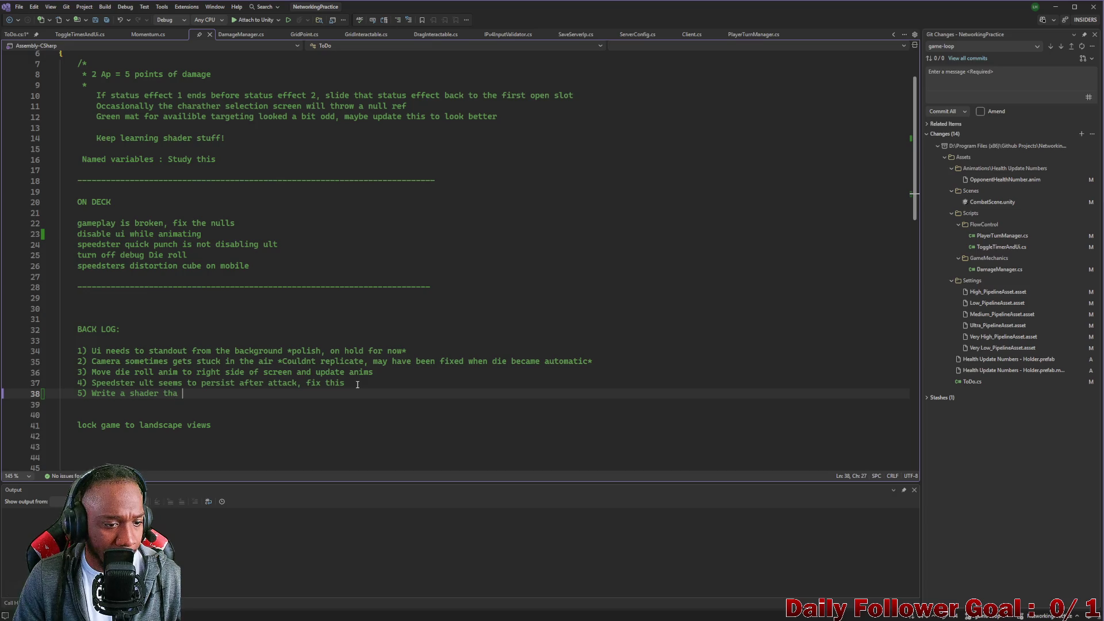
{"action": "key", "text": "BackSpace"}
{"action": "type", "text": "t "}
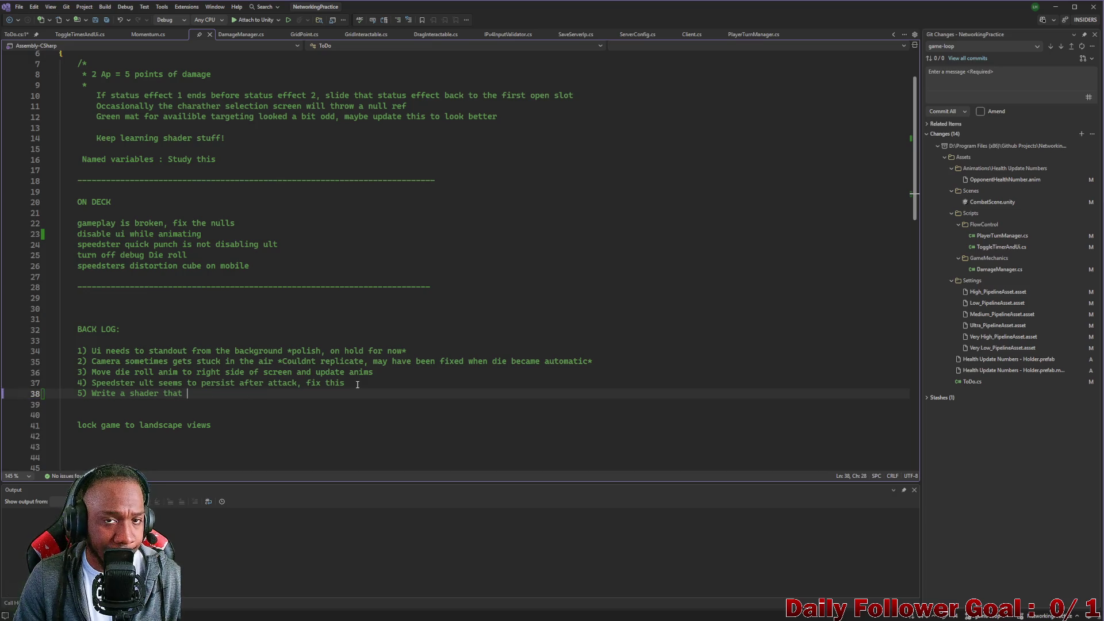
{"action": "type", "text": "makes"}
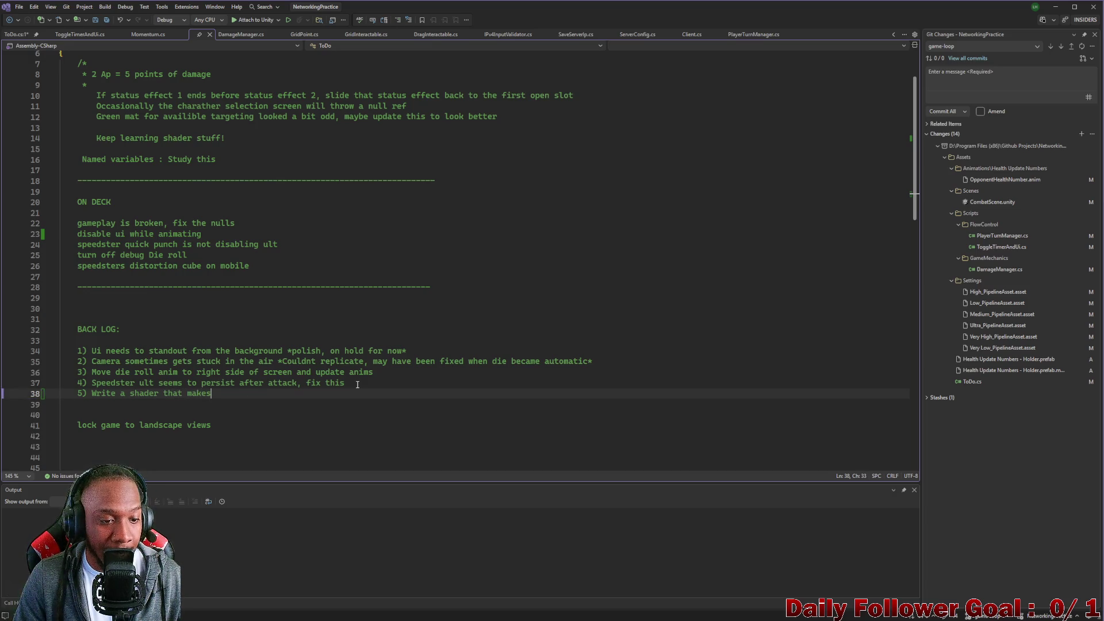
{"action": "type", "text": " b"}
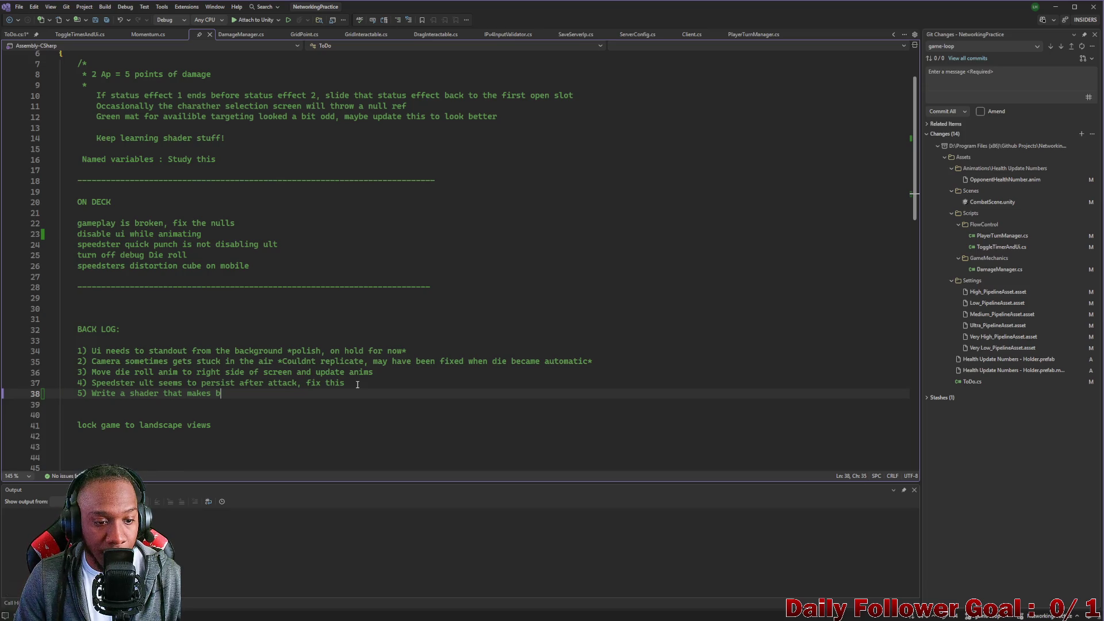
{"action": "type", "text": "o"}
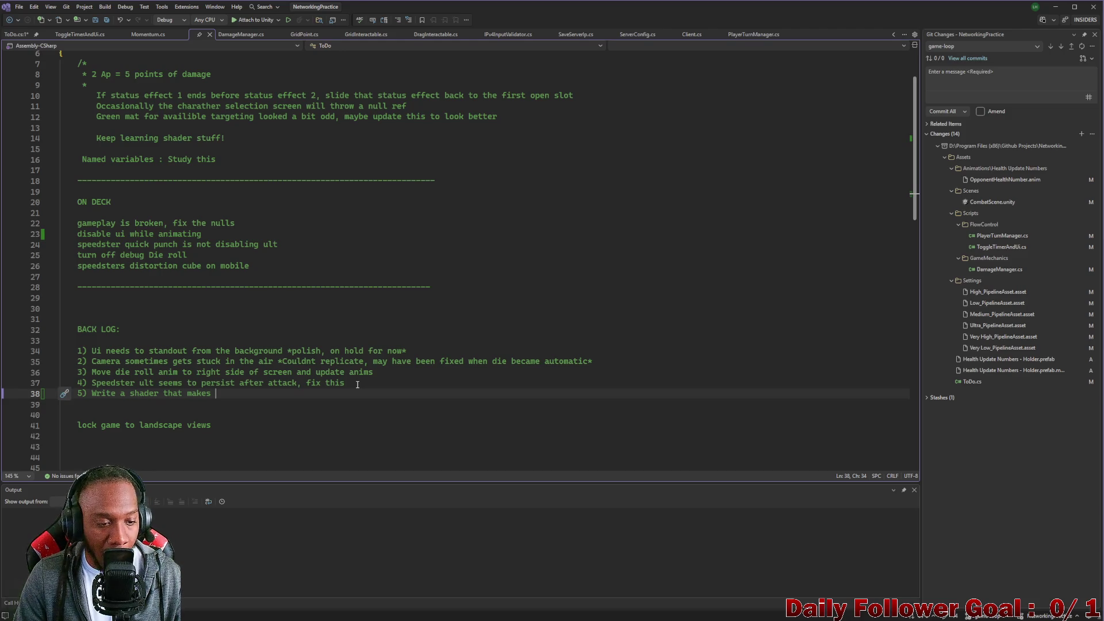
{"action": "type", "text": "sure player can see through obj's that overlap the camera"}
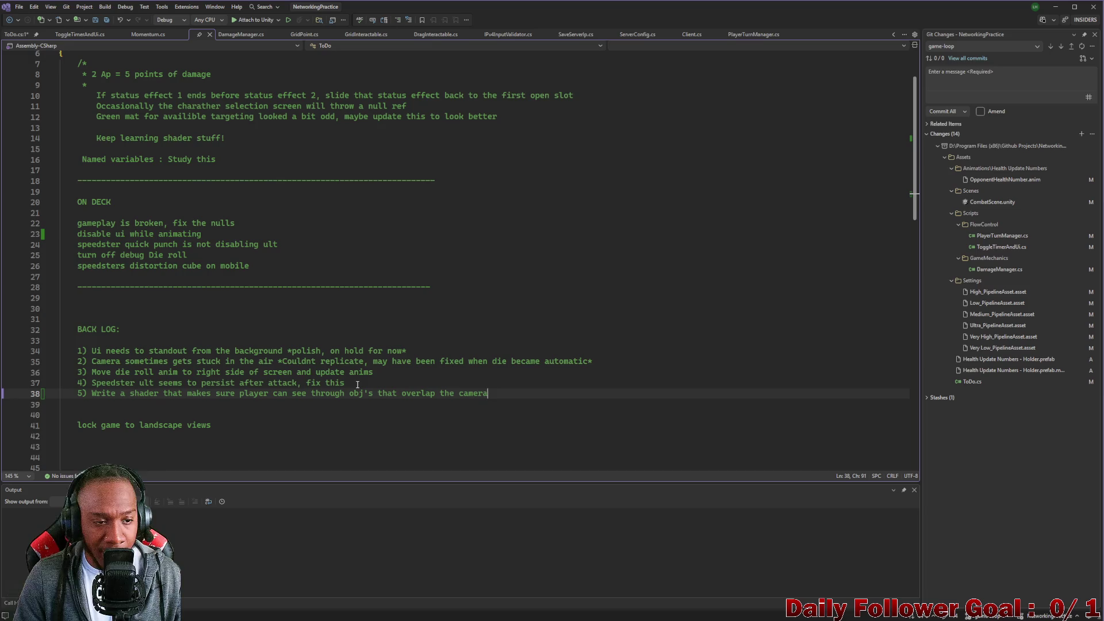
{"action": "left_click", "coordinate": [255, 222]}
{"action": "key", "text": "Return"}
{"action": "type", "text": "icons on the ablity buttons are"}
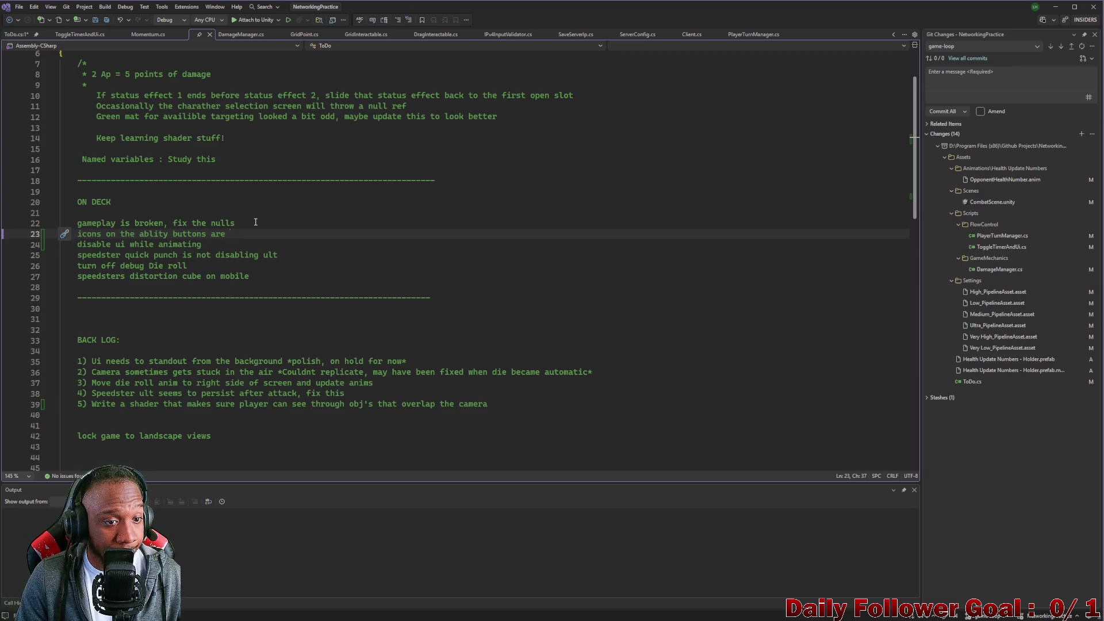
- Finish the ability-icons On Deck note and delete the 'gameplay is broken' and 'disable ui while animating' lines
{"action": "type", "text": "popping off buttons"}
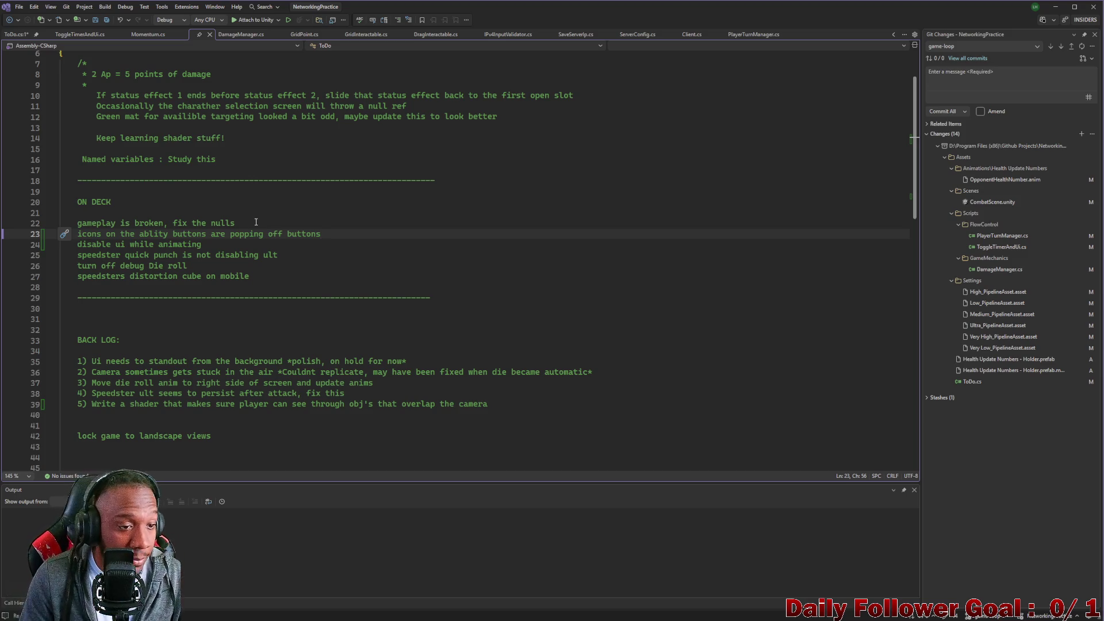
{"action": "triple_click", "coordinate": [130, 222]}
{"action": "key", "text": "Delete"}
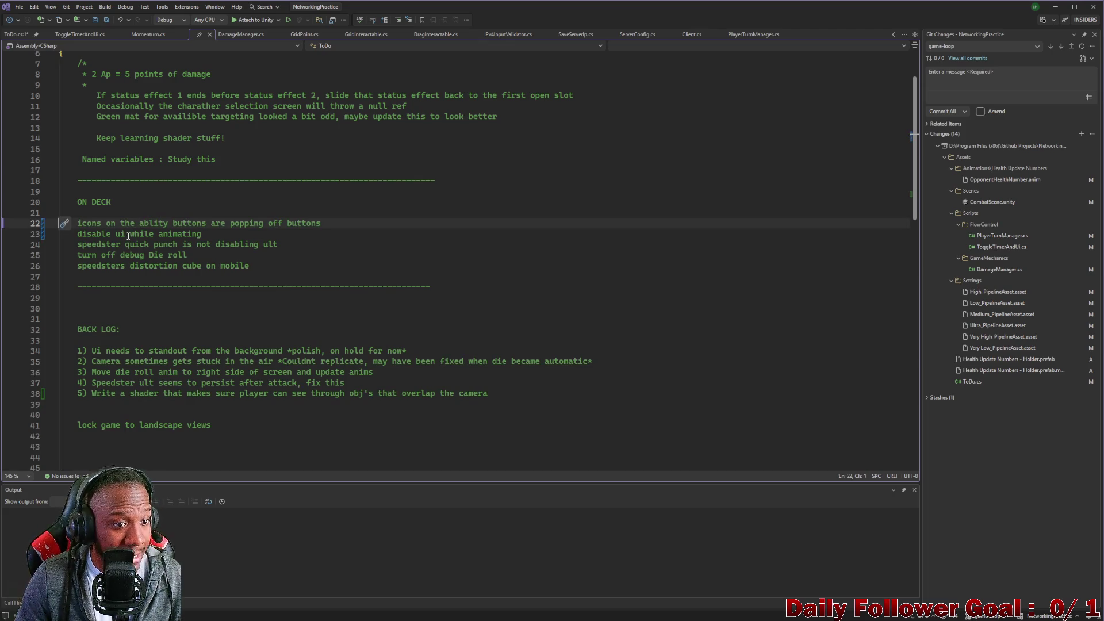
{"action": "triple_click", "coordinate": [146, 234]}
{"action": "key", "text": "Delete"}
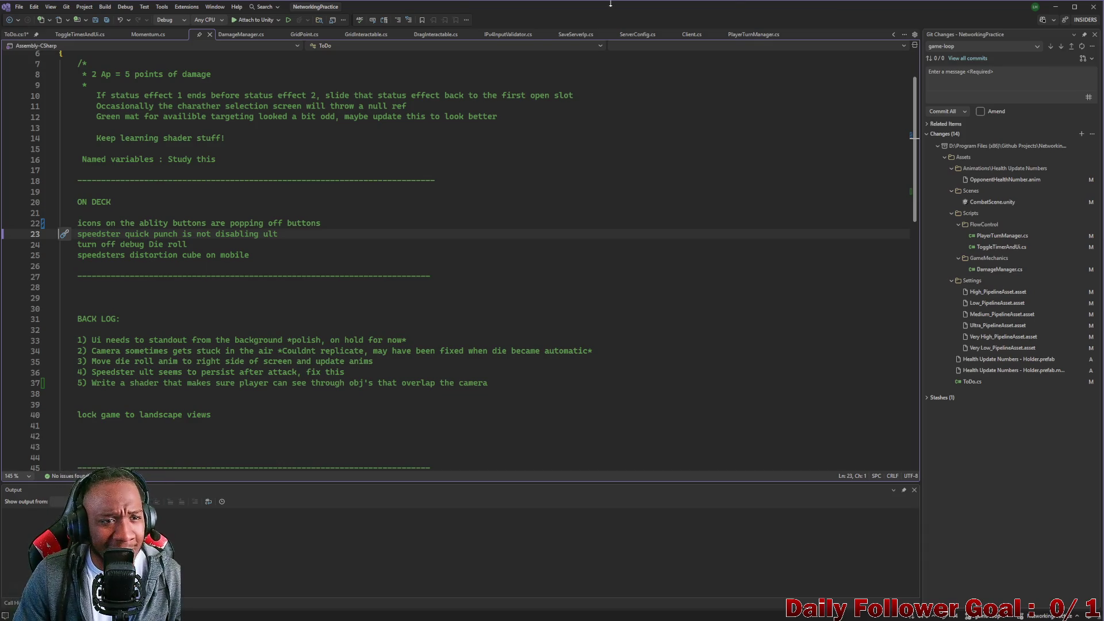
- Connect the editor client with a username, and connect the standalone build client too
{"action": "left_click", "coordinate": [1053, 7]}
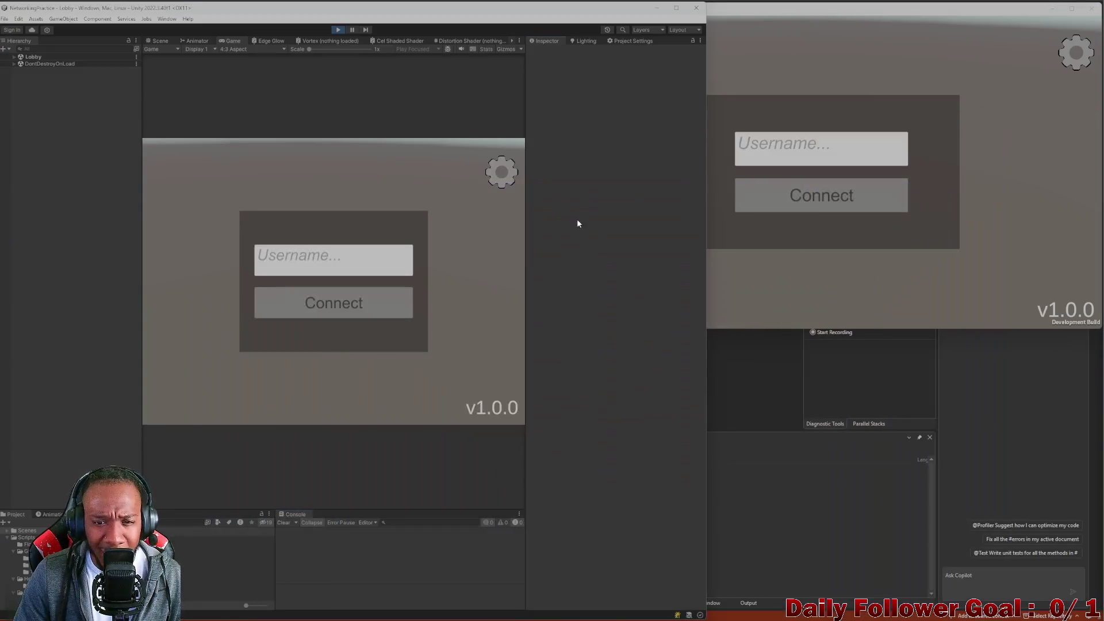
{"action": "left_click", "coordinate": [353, 258]}
{"action": "type", "text": "asdf"}
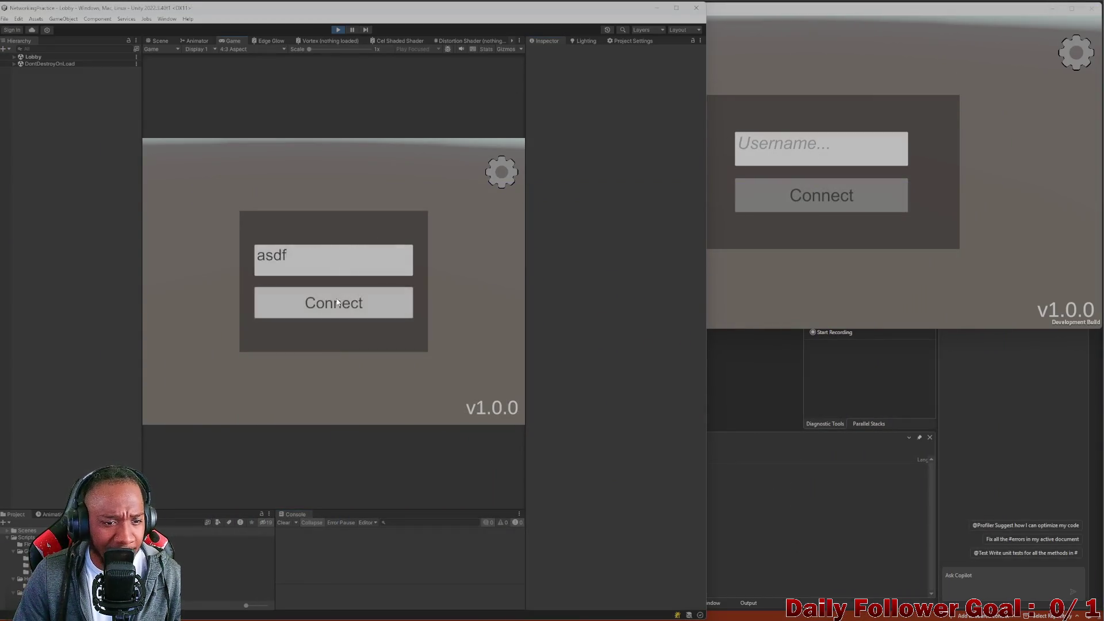
{"action": "left_click", "coordinate": [333, 303]}
{"action": "left_click", "coordinate": [810, 151]}
{"action": "left_click", "coordinate": [817, 196]}
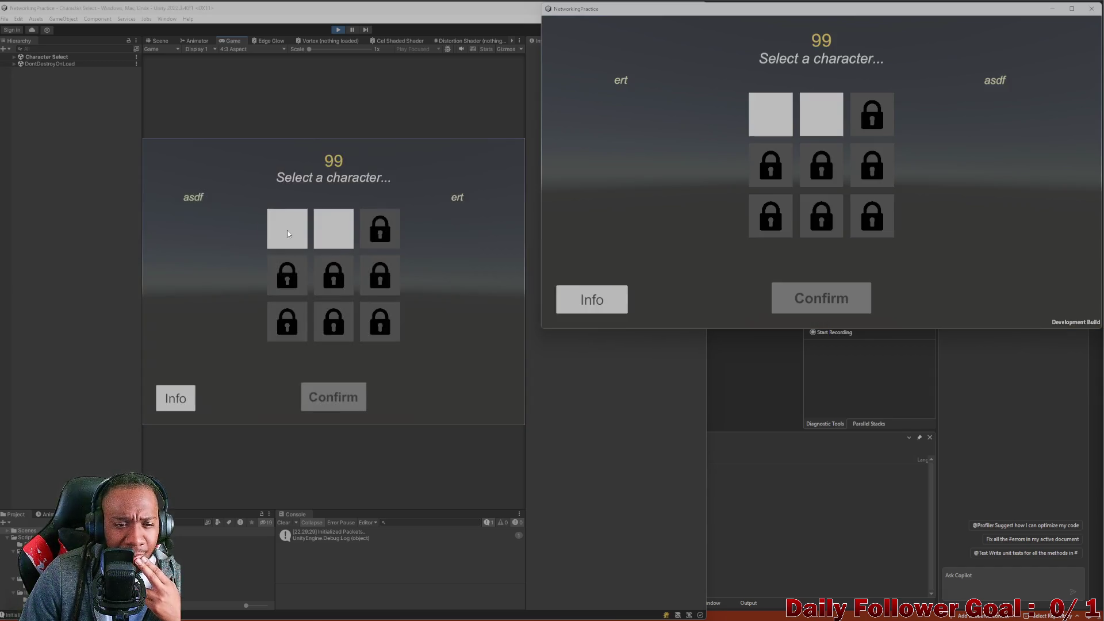
- Choose The Speedster in the editor and The Brawn in the build, then roll for action points
{"action": "left_click", "coordinate": [276, 230]}
{"action": "left_click", "coordinate": [789, 125]}
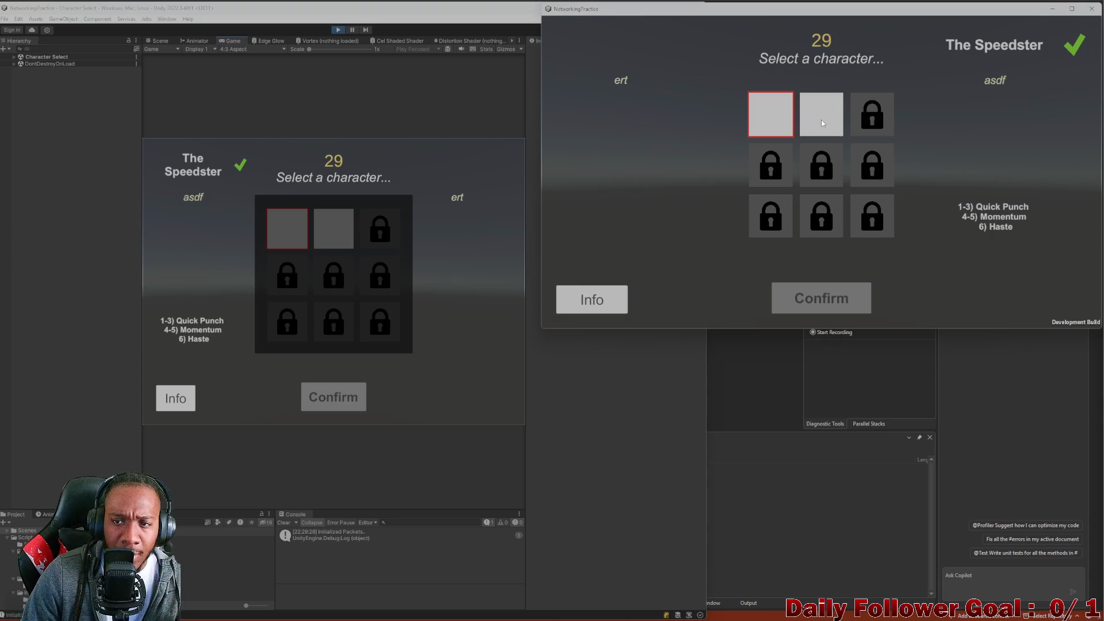
{"action": "left_click", "coordinate": [821, 120]}
{"action": "left_click", "coordinate": [814, 305]}
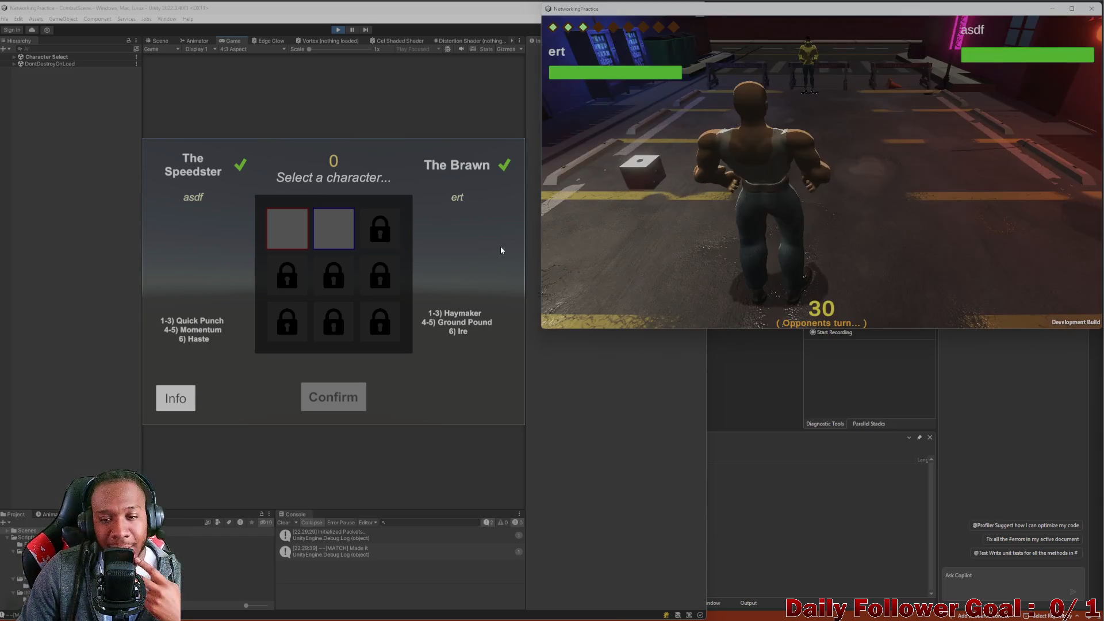
{"action": "left_click", "coordinate": [189, 269]}
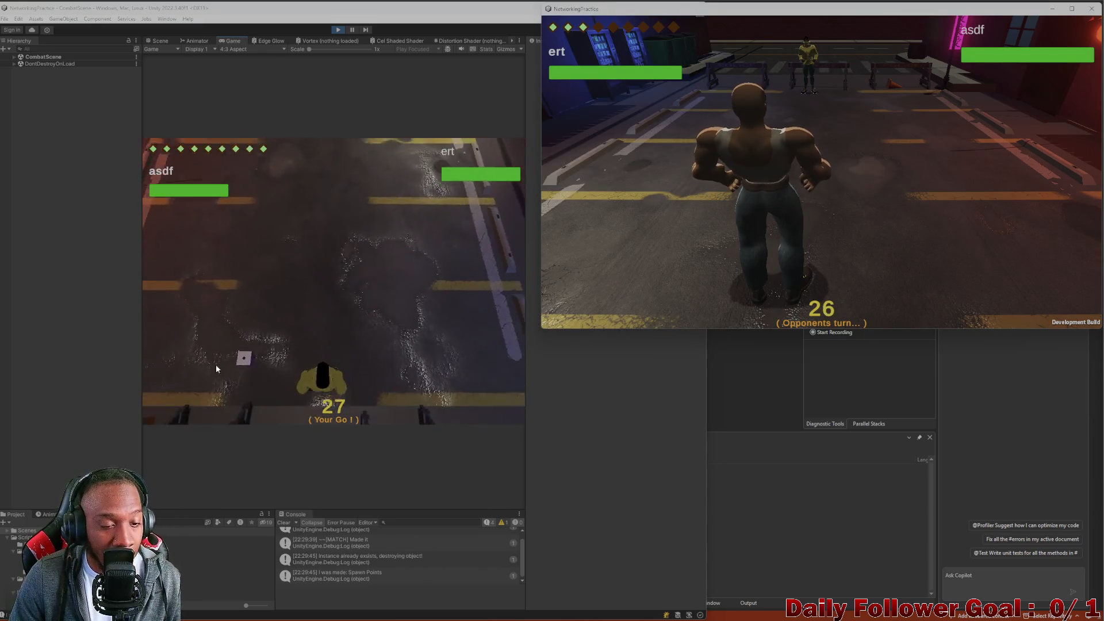
- Use Haste, make a move, and end the editor player's turn
{"action": "left_click", "coordinate": [221, 360]}
{"action": "left_click", "coordinate": [184, 327]}
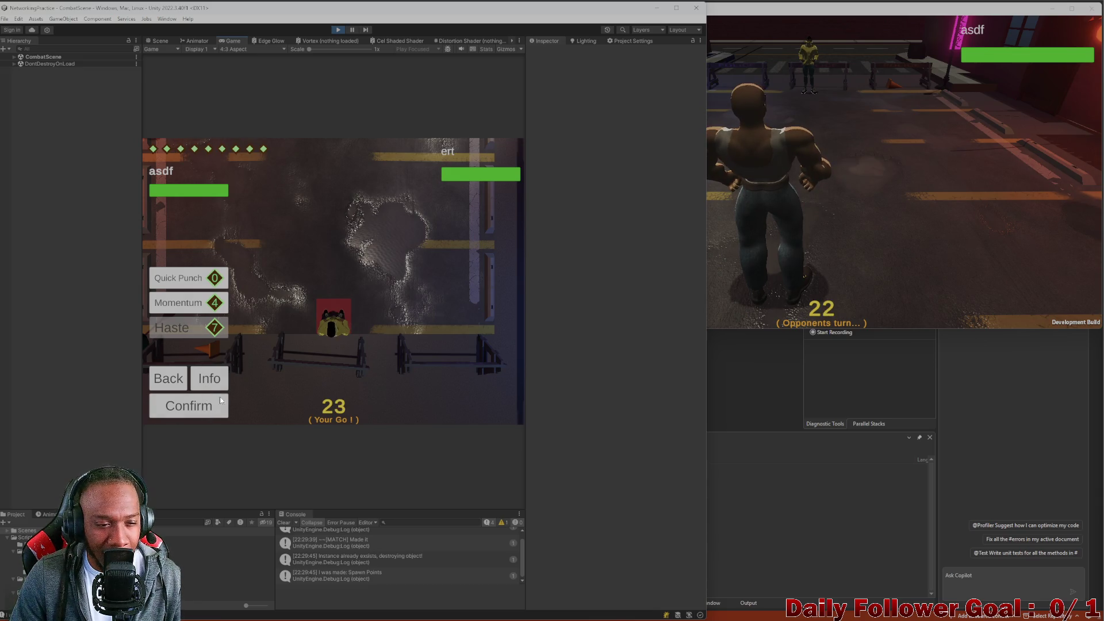
{"action": "left_click", "coordinate": [201, 406]}
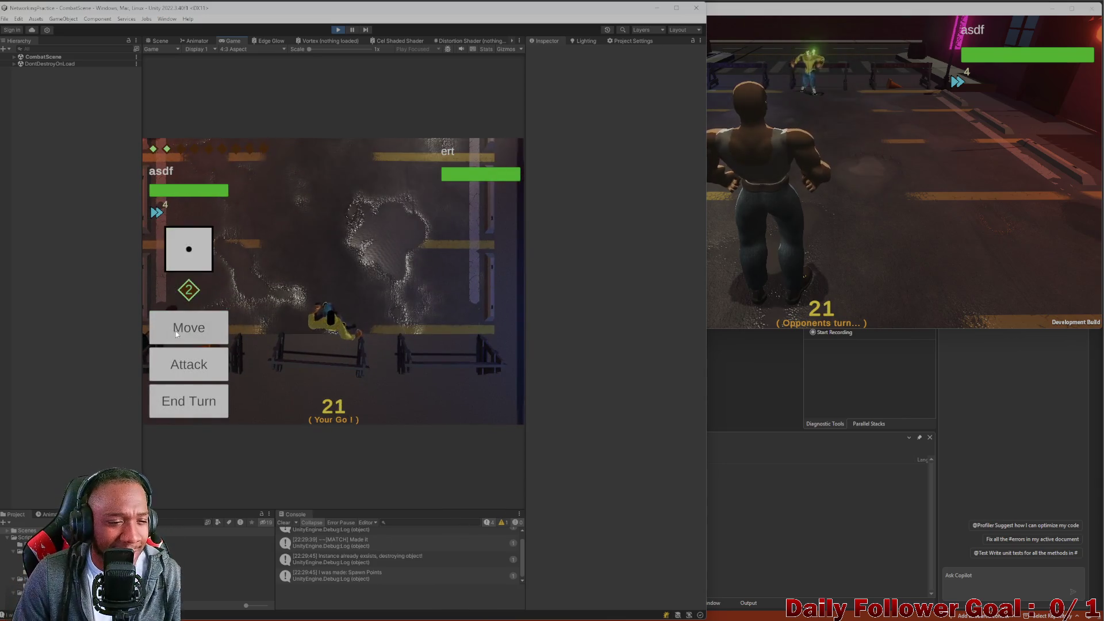
{"action": "left_click", "coordinate": [190, 325]}
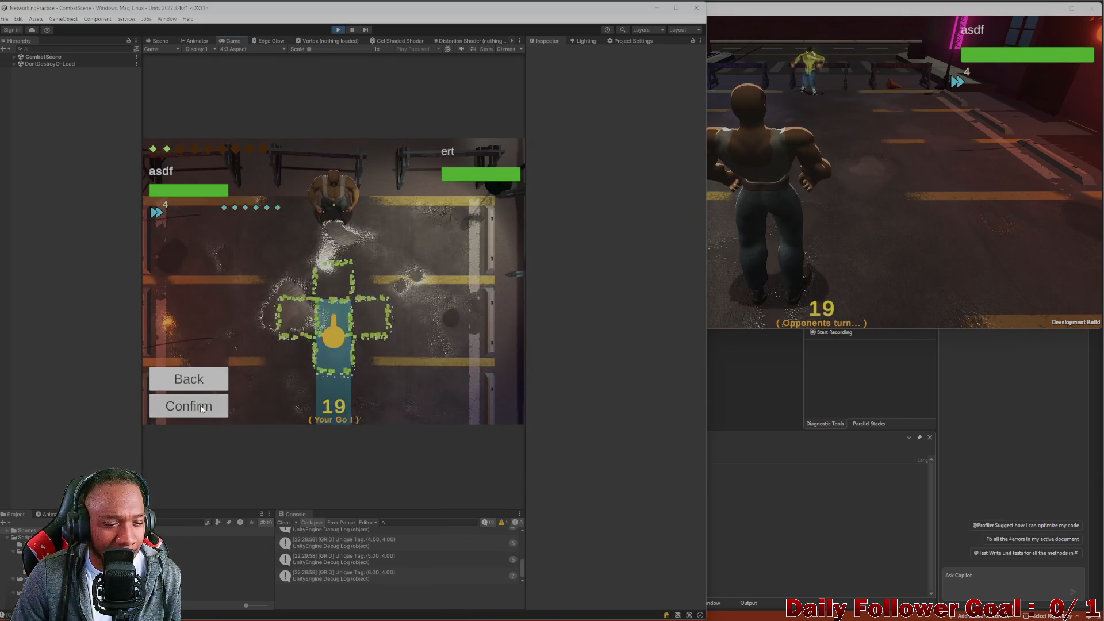
{"action": "left_click", "coordinate": [218, 410]}
{"action": "left_click", "coordinate": [183, 409]}
- In the build, roll for action points, check the movement range, and end its turn
{"action": "left_click", "coordinate": [754, 190]}
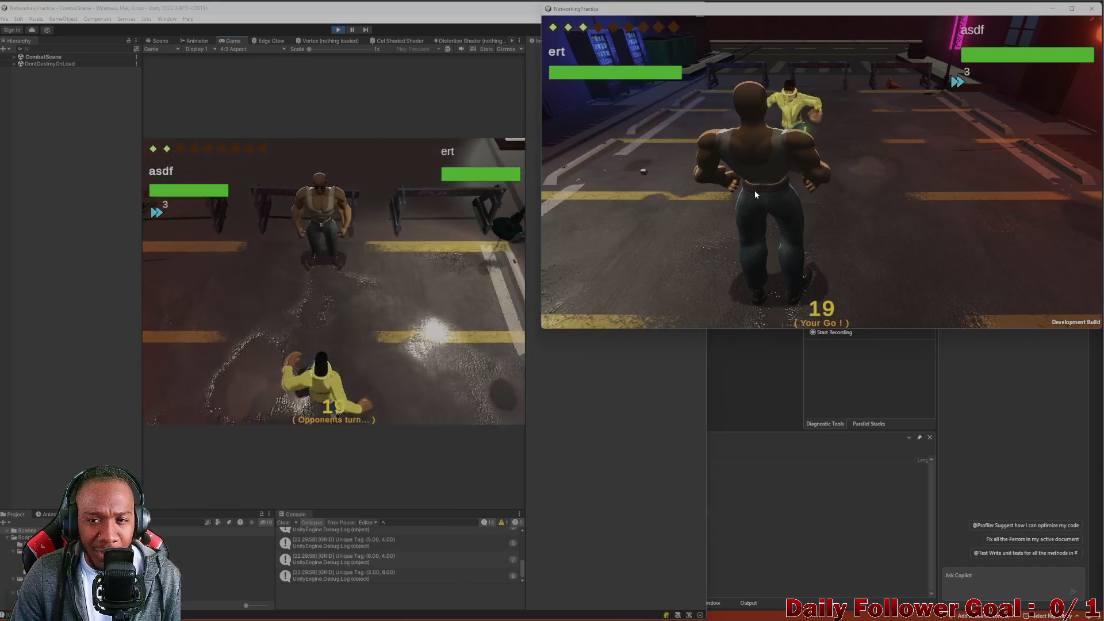
{"action": "left_click", "coordinate": [643, 171]}
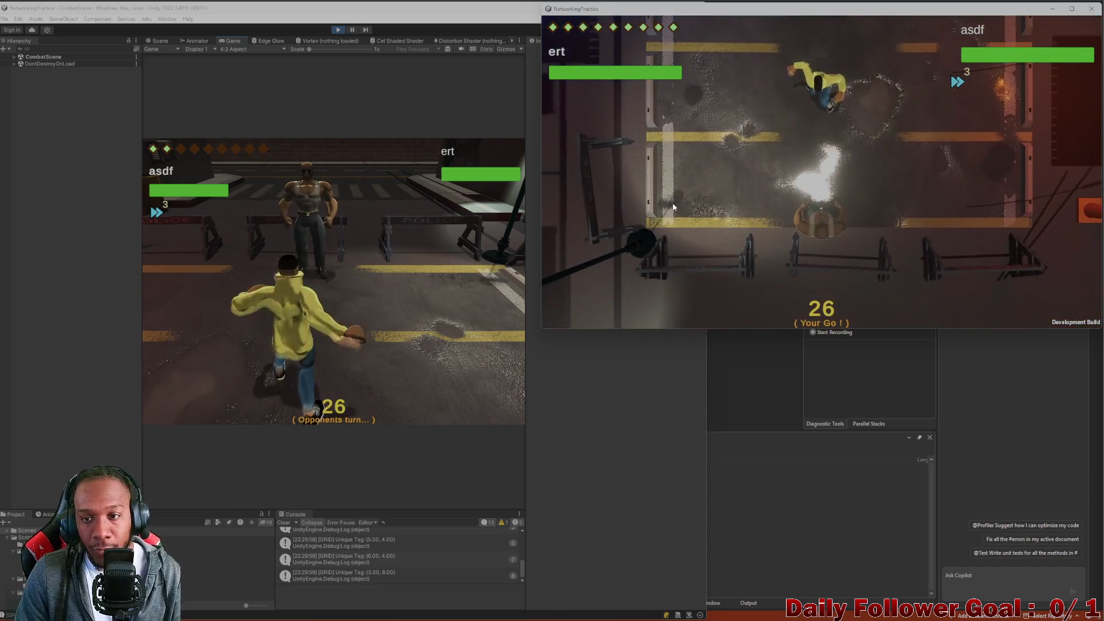
{"action": "left_click", "coordinate": [670, 216]}
{"action": "left_click", "coordinate": [613, 311]}
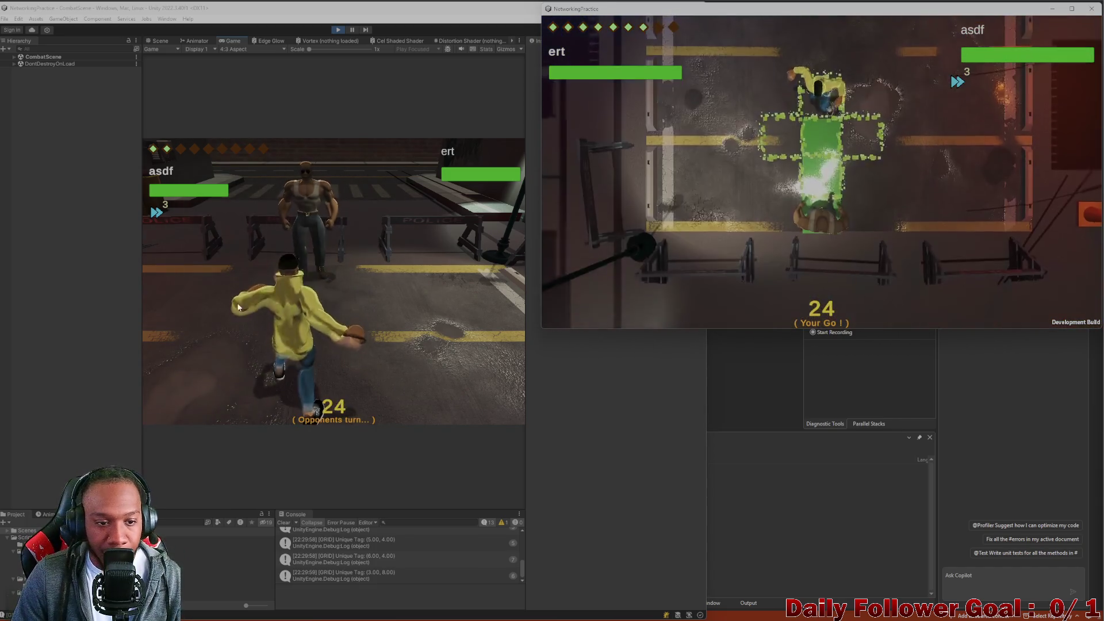
{"action": "left_click", "coordinate": [275, 294]}
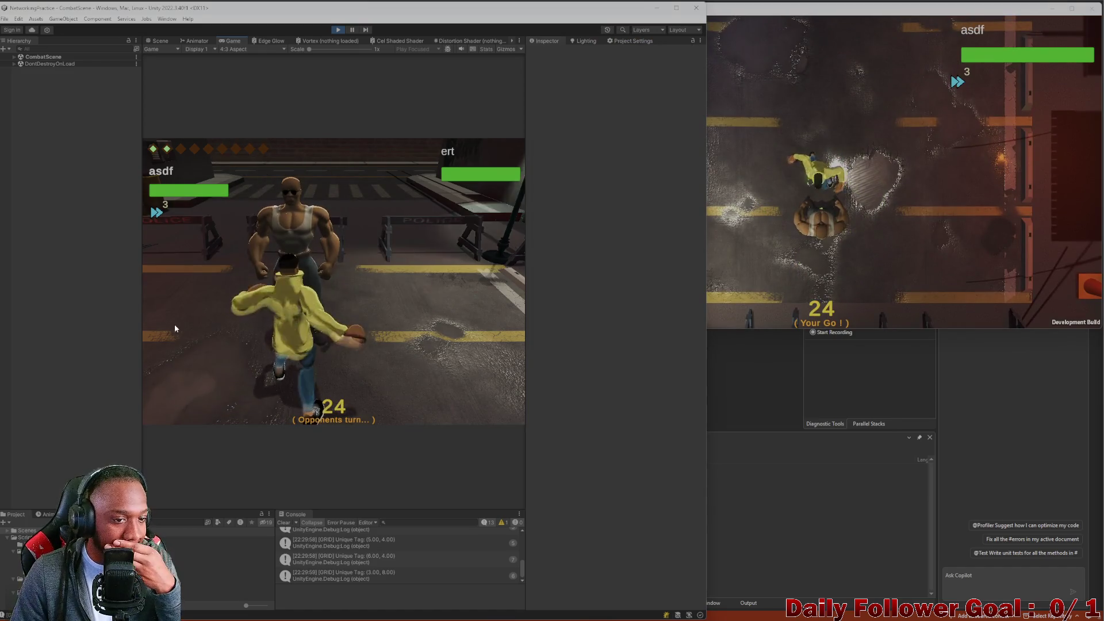
{"action": "key", "text": "alt+Tab"}
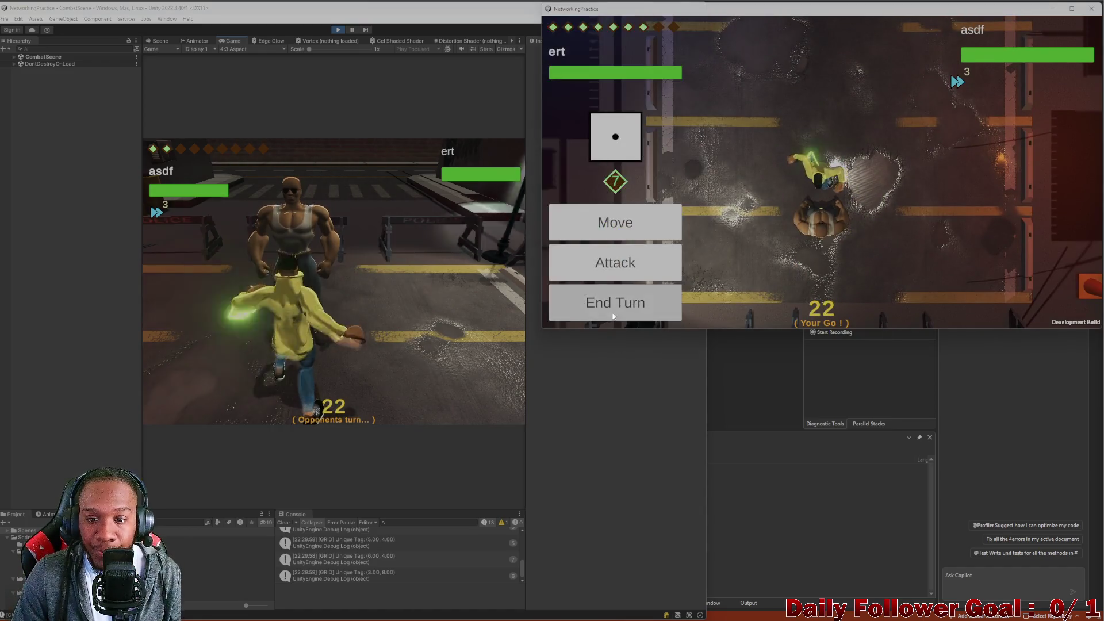
{"action": "left_click", "coordinate": [573, 299]}
- Roll in the editor game, use Momentum, then hit the opponent with Quick Punch
{"action": "left_click", "coordinate": [358, 347]}
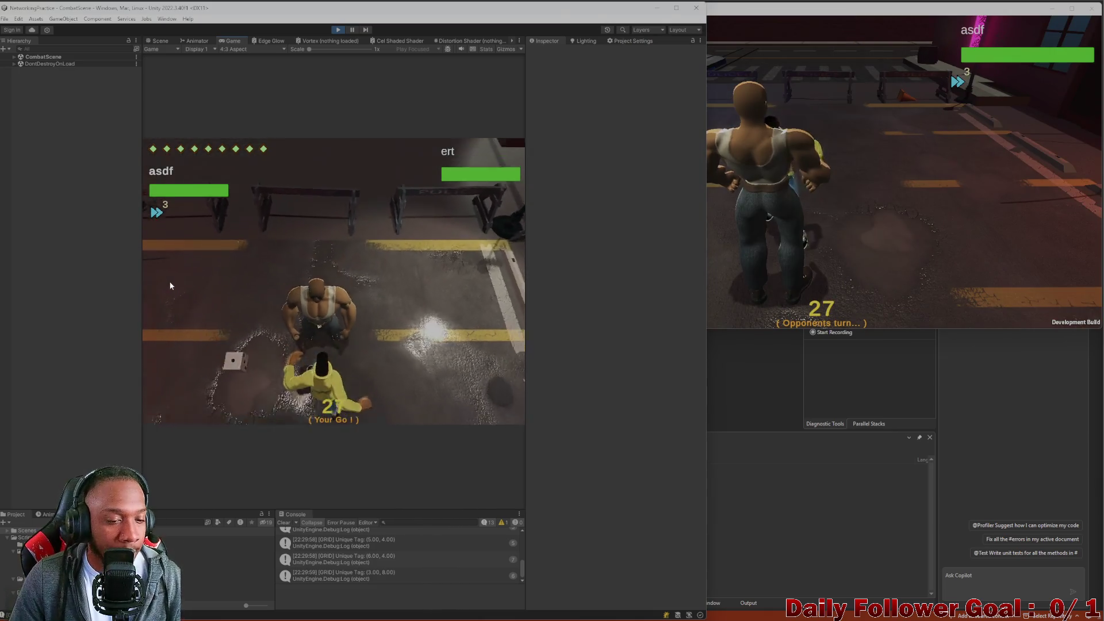
{"action": "left_click", "coordinate": [187, 331]}
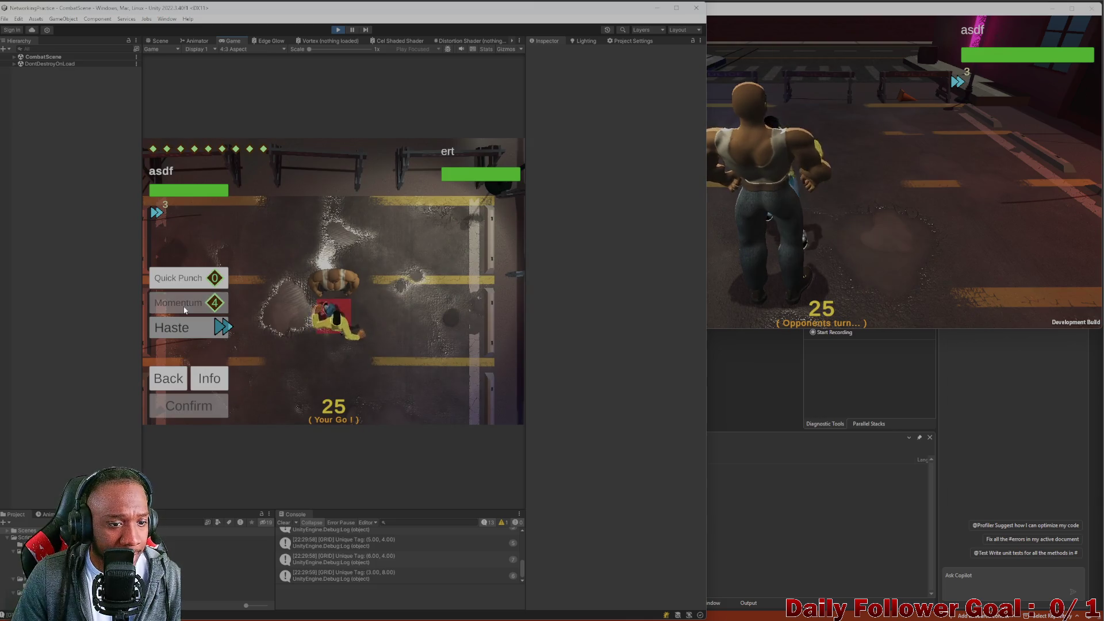
{"action": "left_click", "coordinate": [195, 405]}
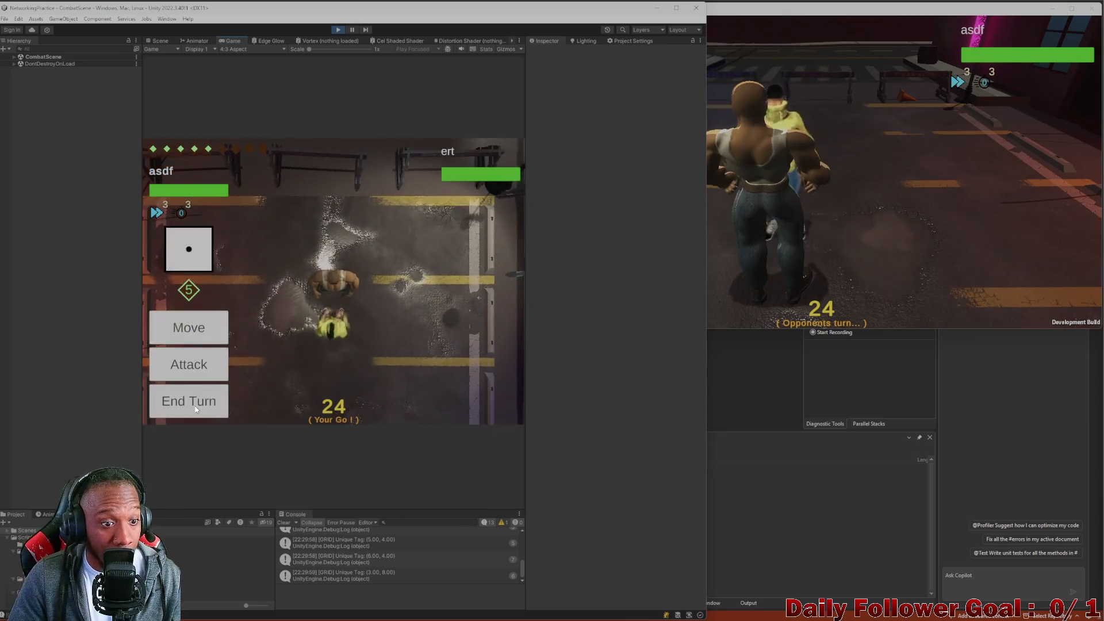
{"action": "left_click", "coordinate": [183, 319]}
{"action": "left_click", "coordinate": [177, 376]}
{"action": "left_click", "coordinate": [177, 376]}
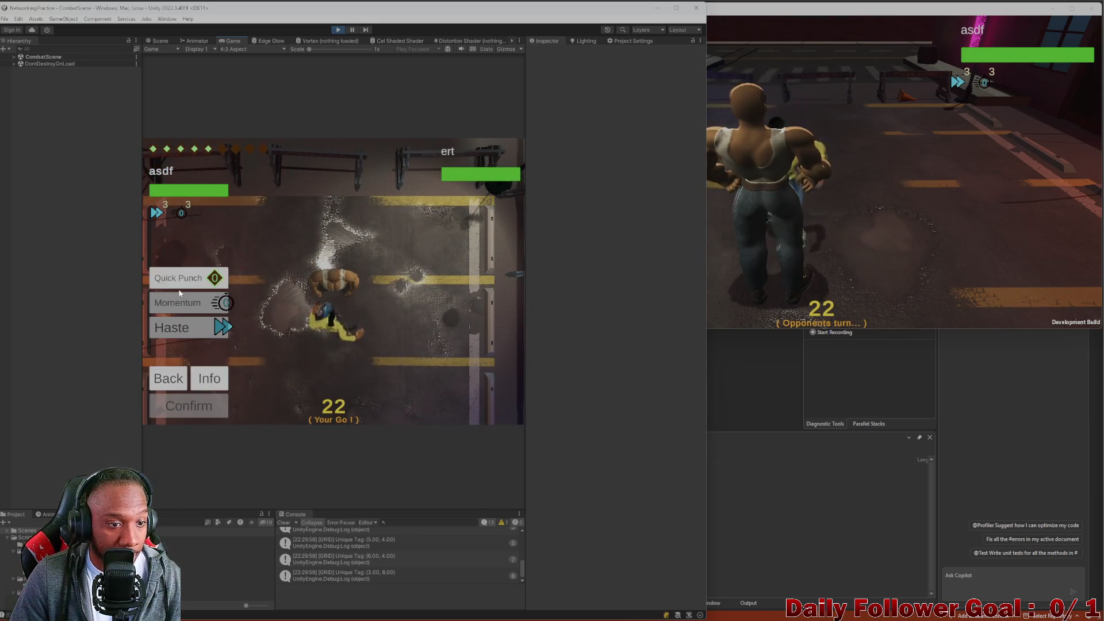
{"action": "left_click", "coordinate": [194, 409]}
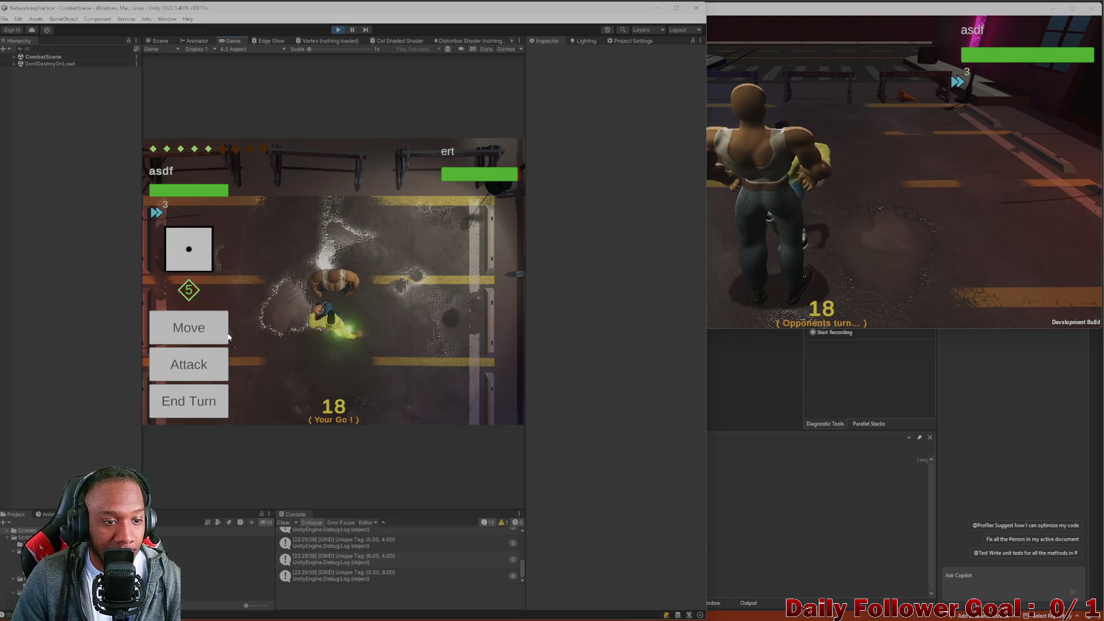
- End the Speedster's turn and bring the ToDo notes in Visual Studio forward
{"action": "left_click", "coordinate": [186, 327]}
{"action": "left_click", "coordinate": [189, 377]}
{"action": "left_click", "coordinate": [193, 409]}
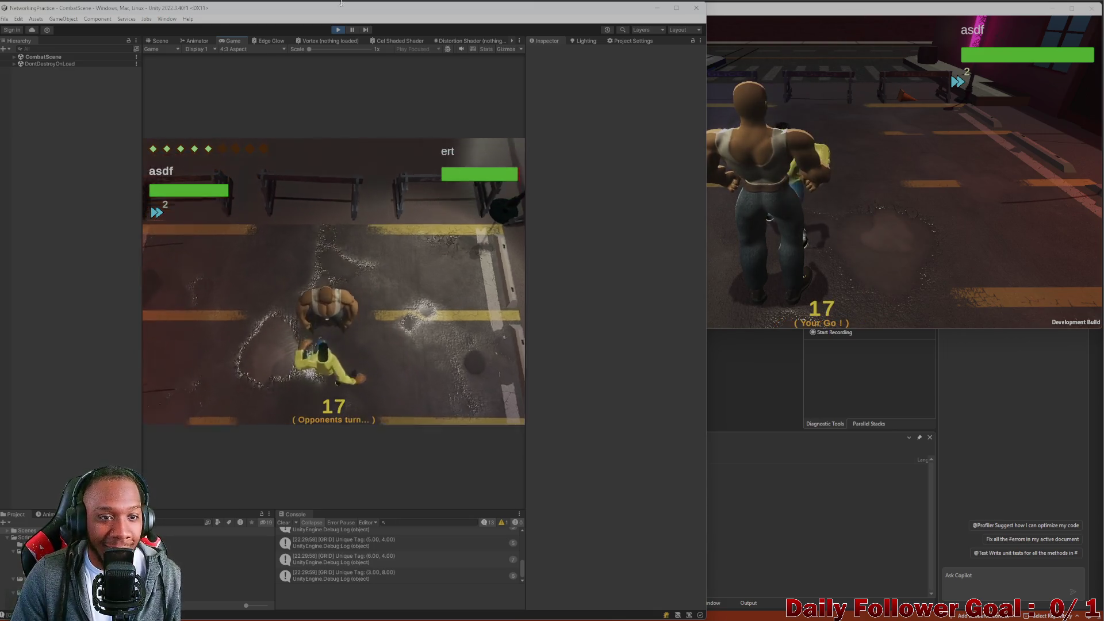
{"action": "left_click", "coordinate": [713, 319]}
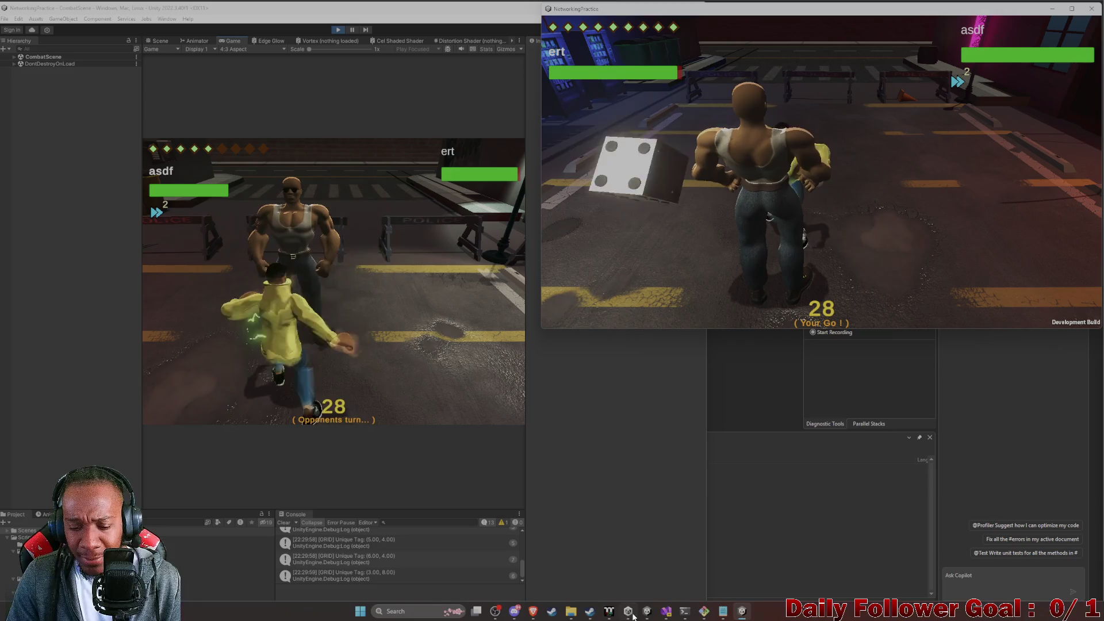
{"action": "left_click", "coordinate": [629, 572]}
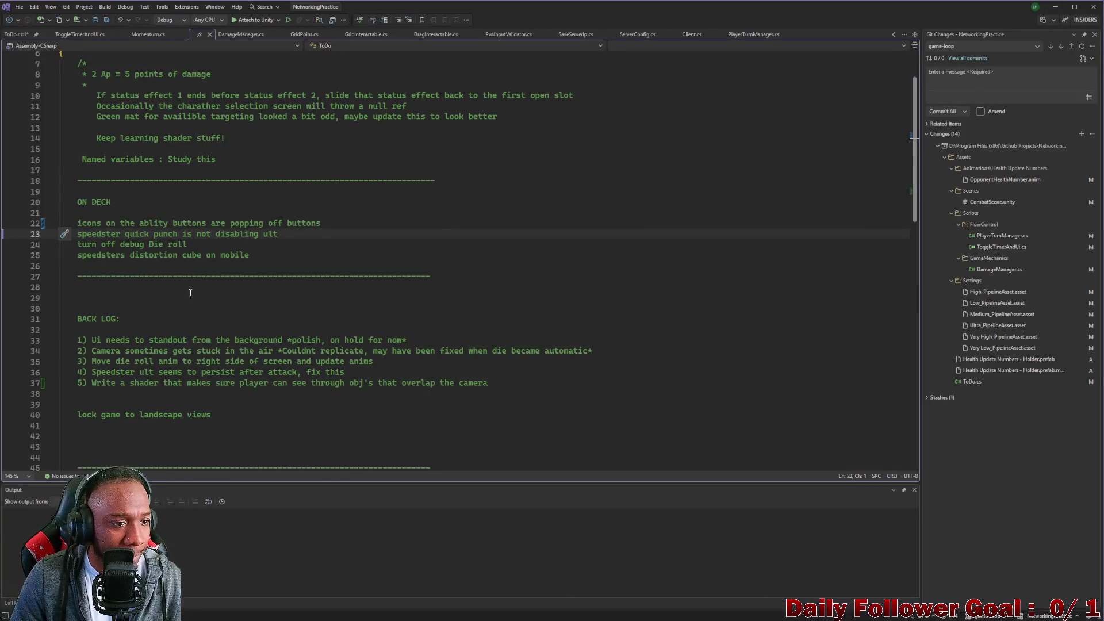
- Delete the resolved speedster quick punch note and the Speedster ult backlog item
{"action": "triple_click", "coordinate": [138, 234]}
{"action": "key", "text": "Delete"}
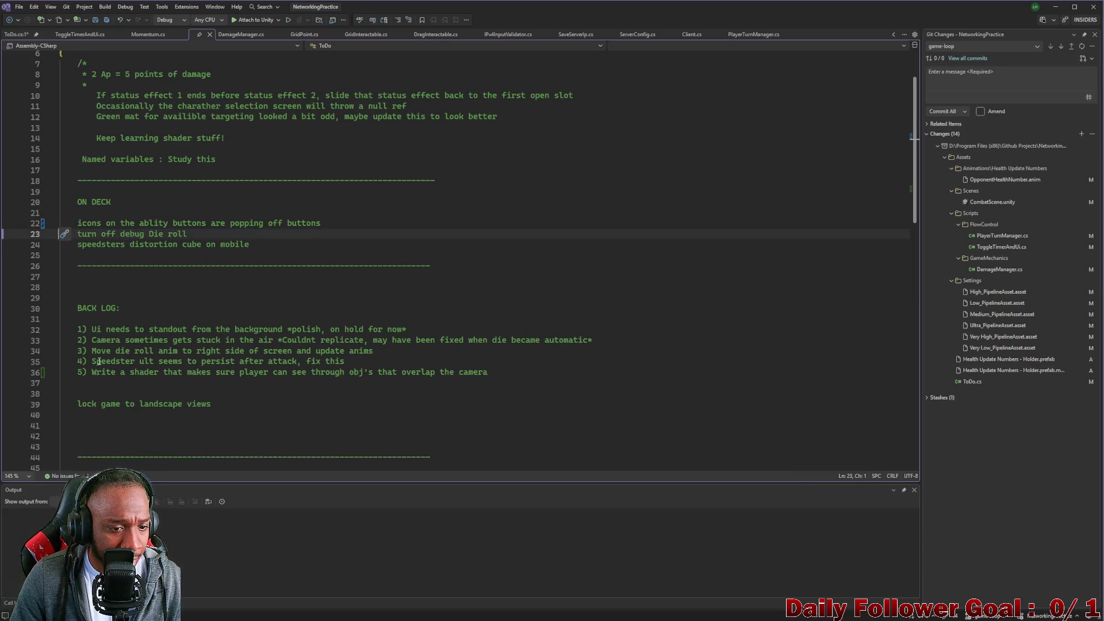
{"action": "left_click_drag", "start_coordinate": [87, 361], "coordinate": [364, 364]}
{"action": "triple_click", "coordinate": [133, 362]}
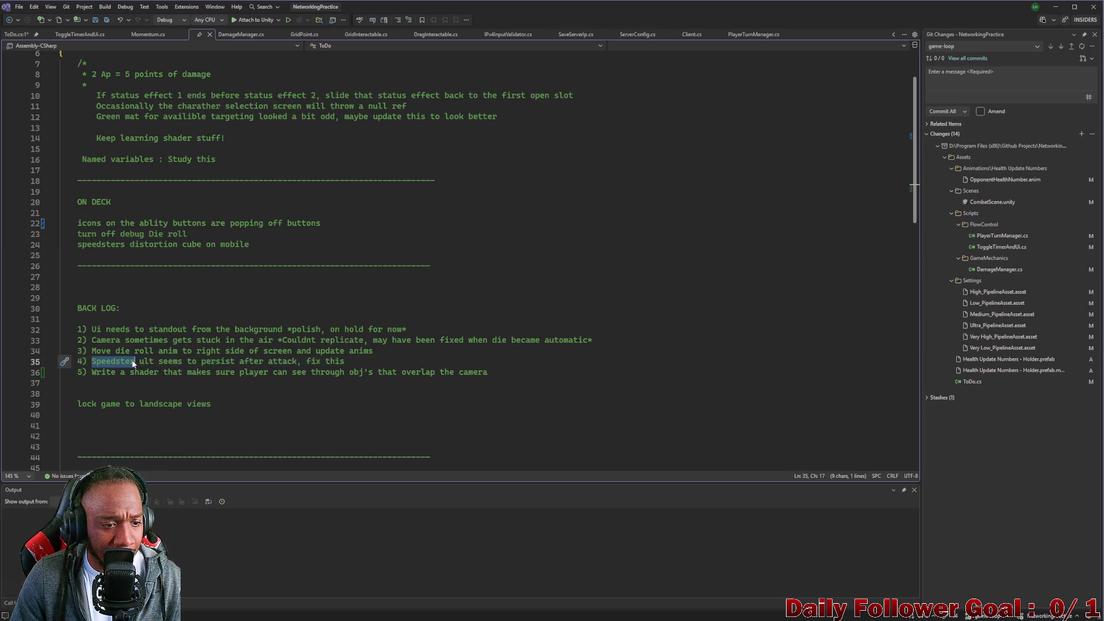
{"action": "key", "text": "Delete"}
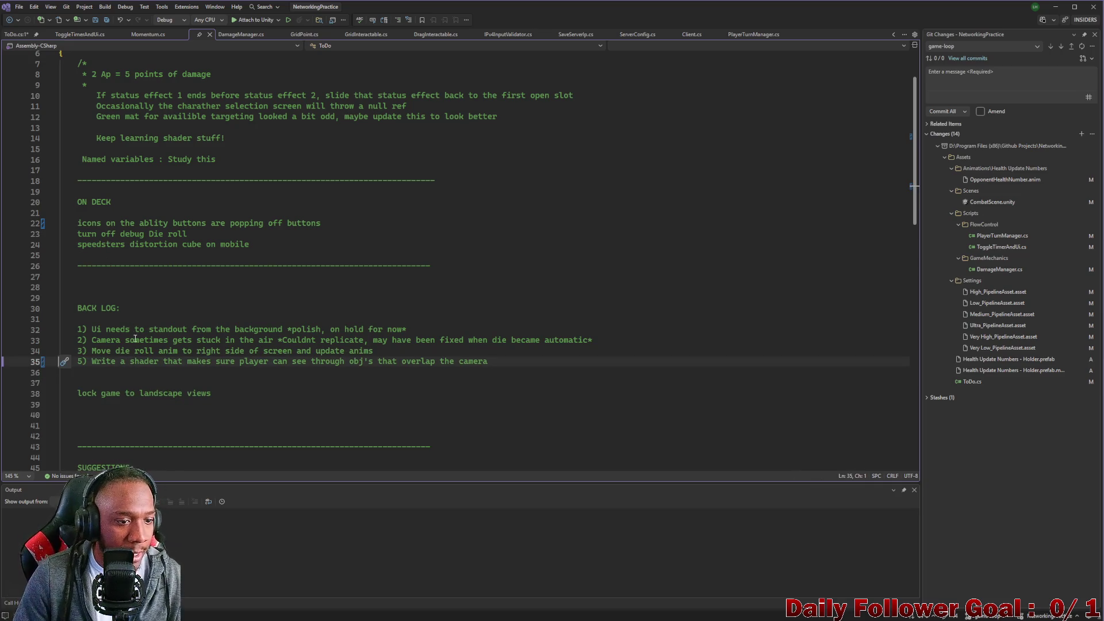
- Review the ability-button icons, debug Die roll and distortion cube on mobile notes in ON DECK
{"action": "double_click", "coordinate": [87, 226]}
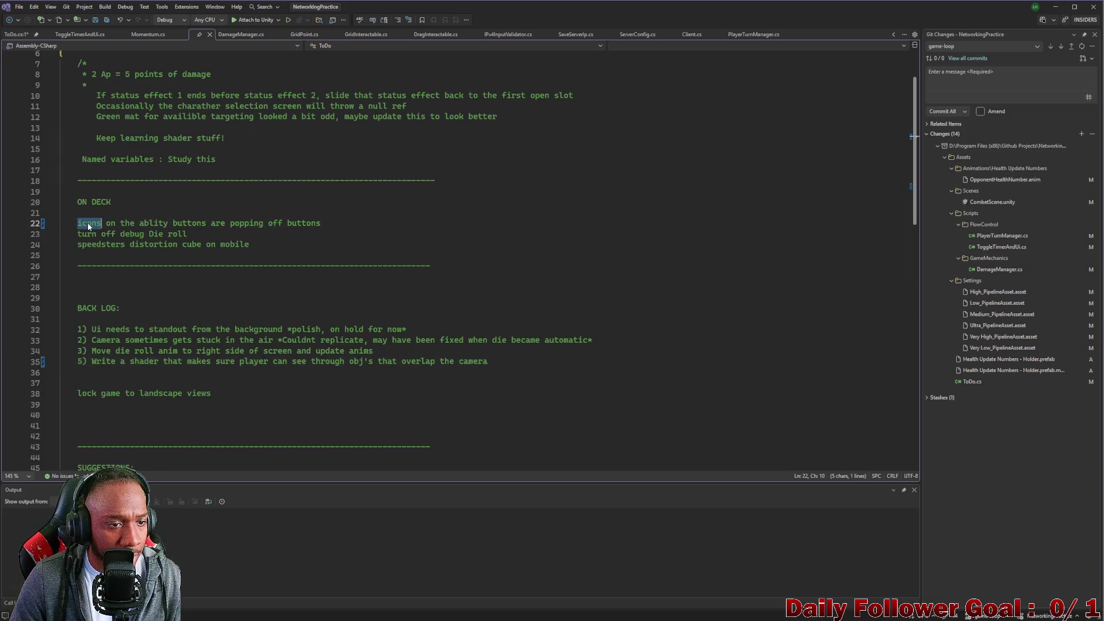
{"action": "triple_click", "coordinate": [126, 236]}
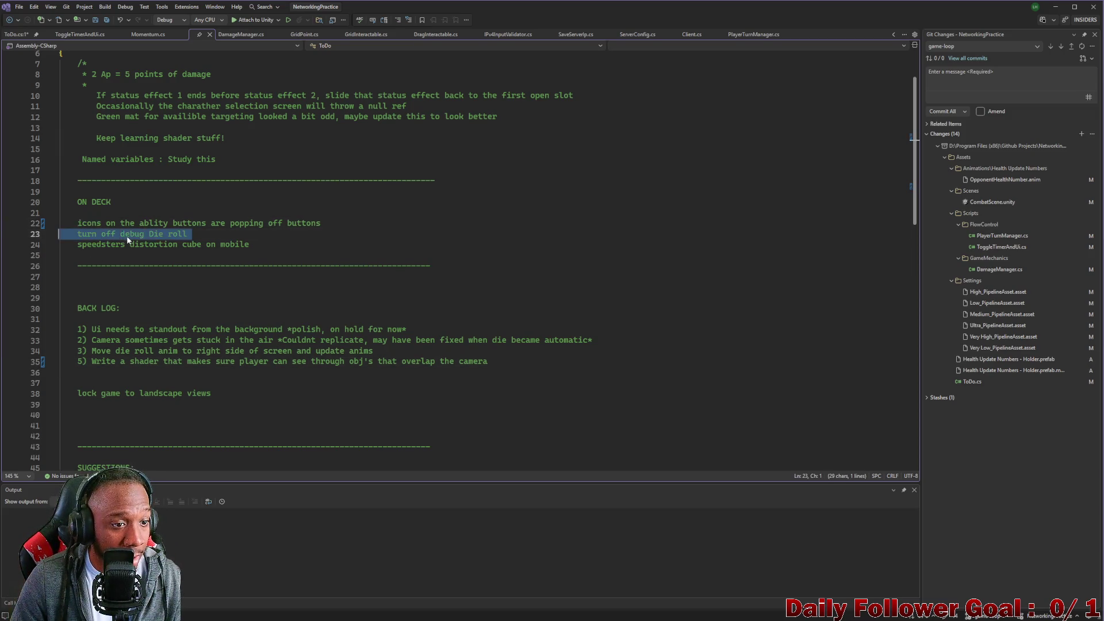
{"action": "triple_click", "coordinate": [167, 246]}
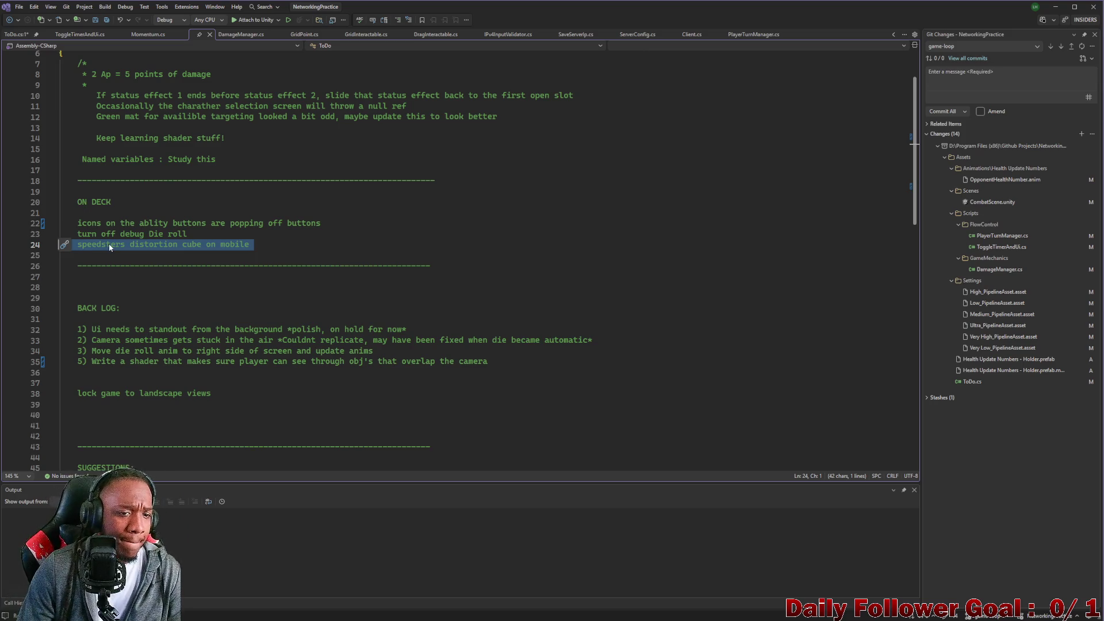
{"action": "triple_click", "coordinate": [181, 224]}
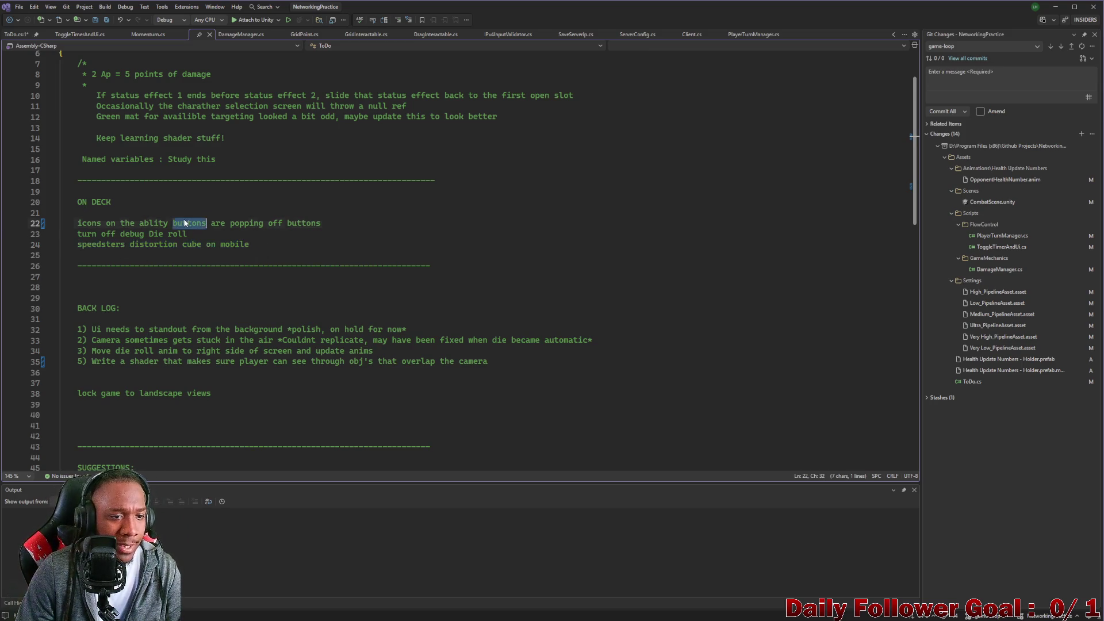
{"action": "left_click", "coordinate": [149, 235]}
{"action": "double_click", "coordinate": [131, 235]}
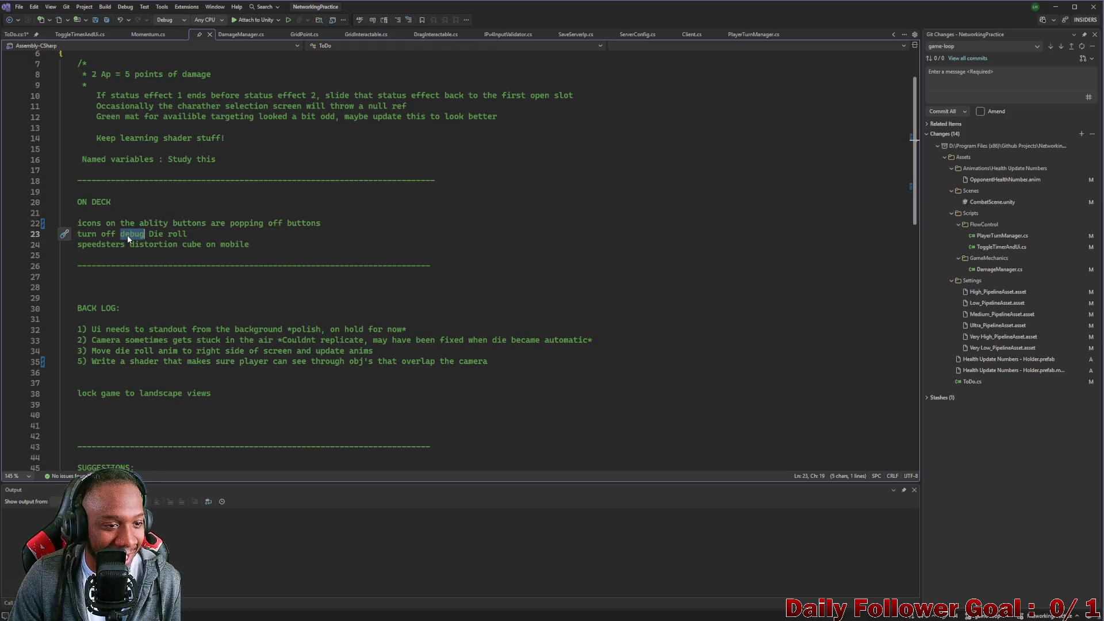
{"action": "triple_click", "coordinate": [127, 234]}
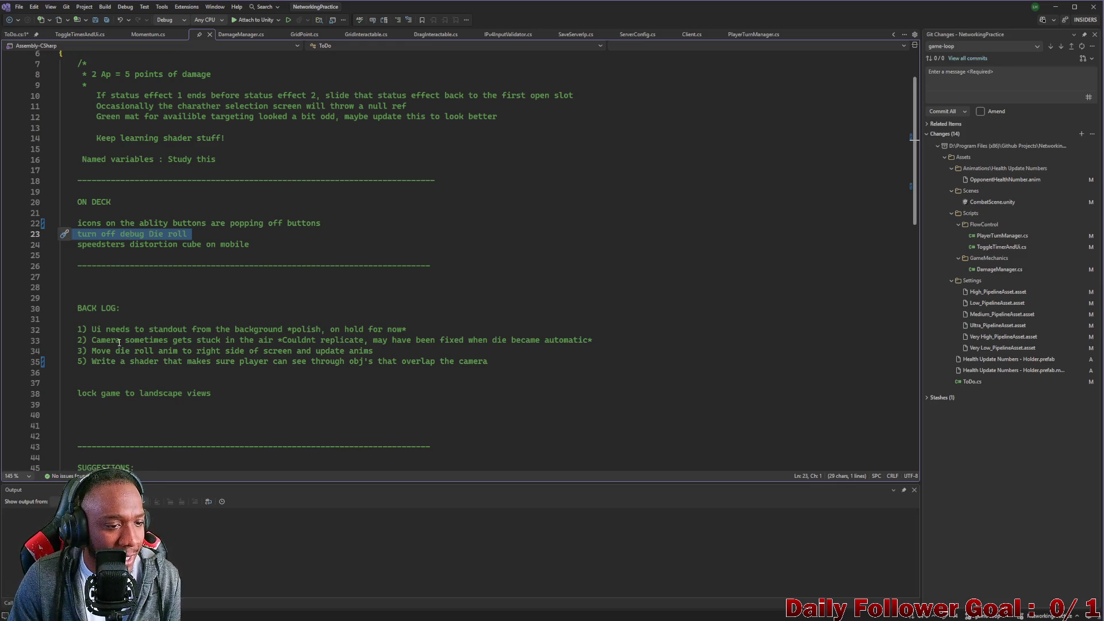
{"action": "triple_click", "coordinate": [101, 247]}
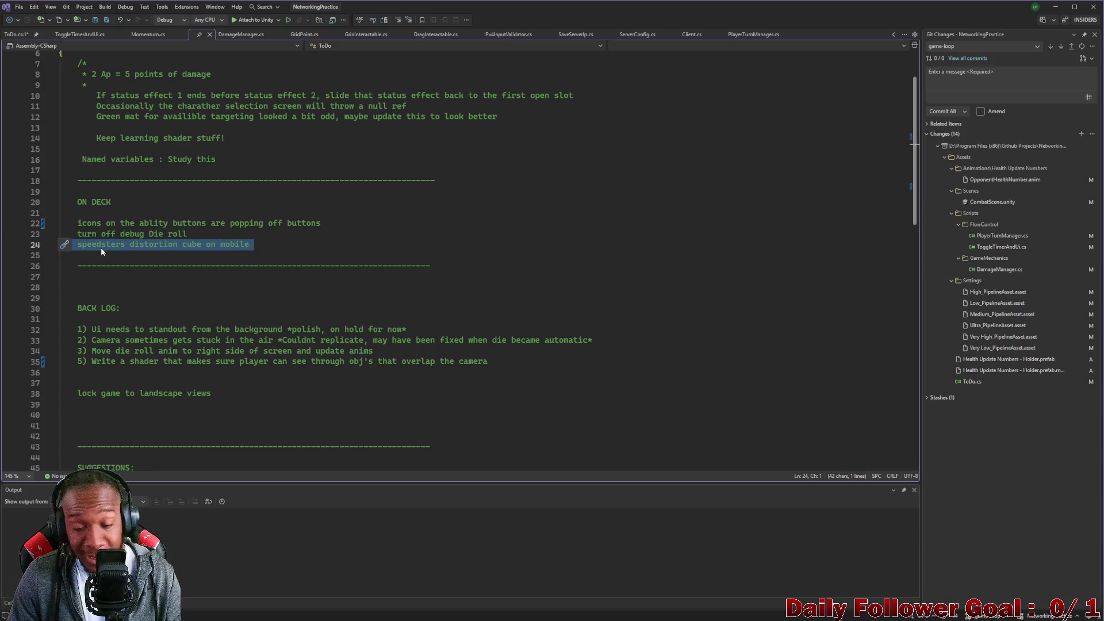
{"action": "triple_click", "coordinate": [108, 224]}
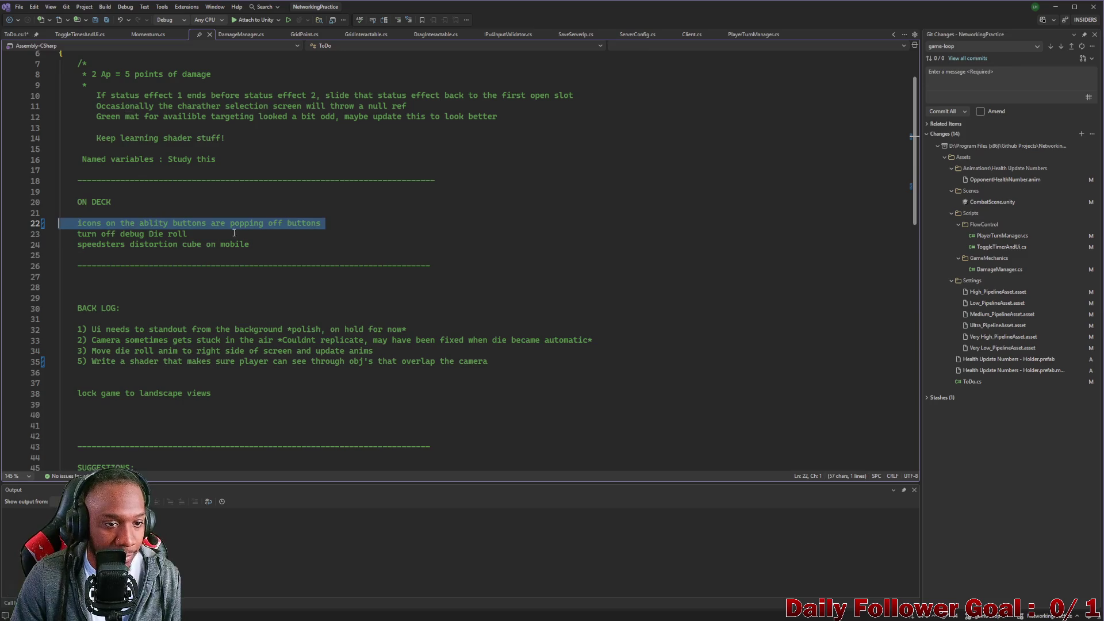
{"action": "triple_click", "coordinate": [152, 244]}
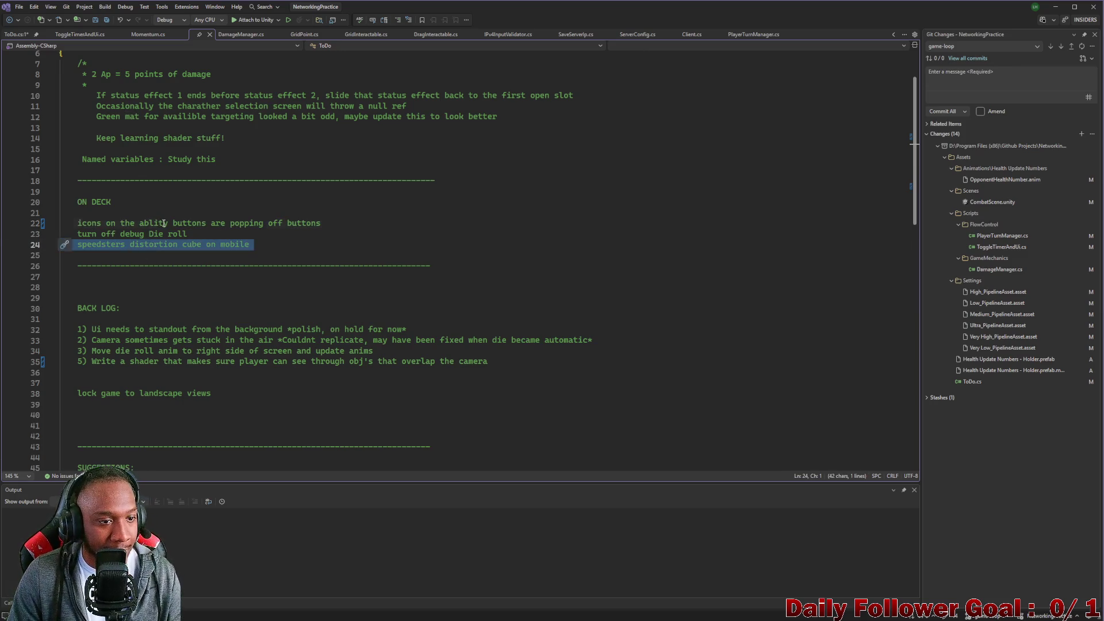
{"action": "triple_click", "coordinate": [164, 225]}
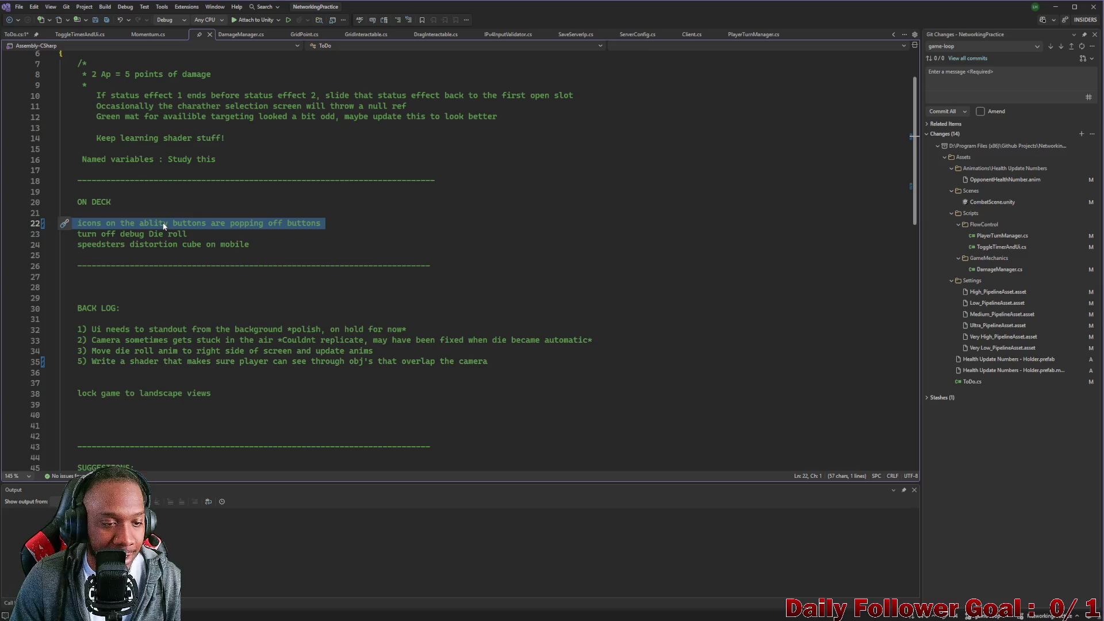
{"action": "left_click_drag", "start_coordinate": [78, 224], "coordinate": [358, 220]}
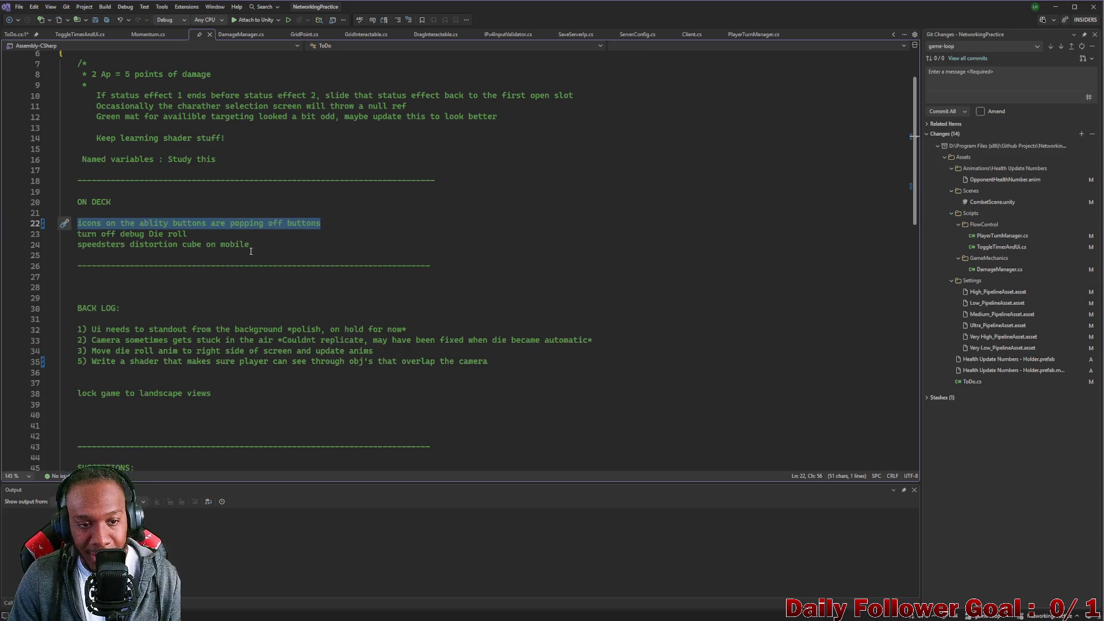
{"action": "triple_click", "coordinate": [193, 246]}
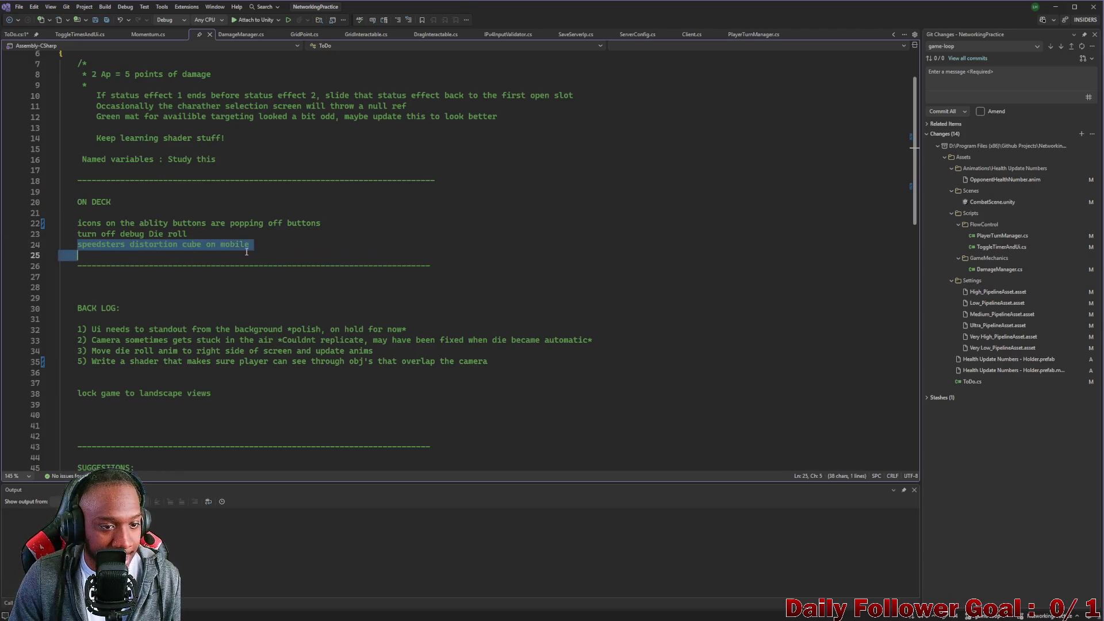
{"action": "triple_click", "coordinate": [144, 244]}
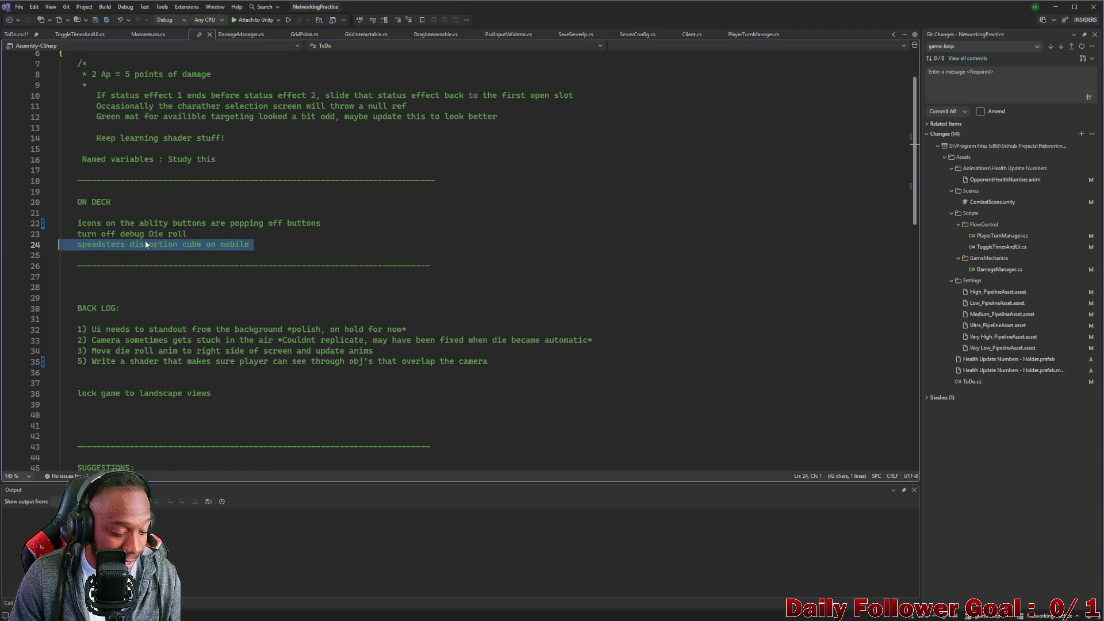
- Move the 'speedsters distortion cube on mobile' note directly under the icons note, unindented
{"action": "key", "text": "ctrl+x"}
{"action": "left_click", "coordinate": [332, 224]}
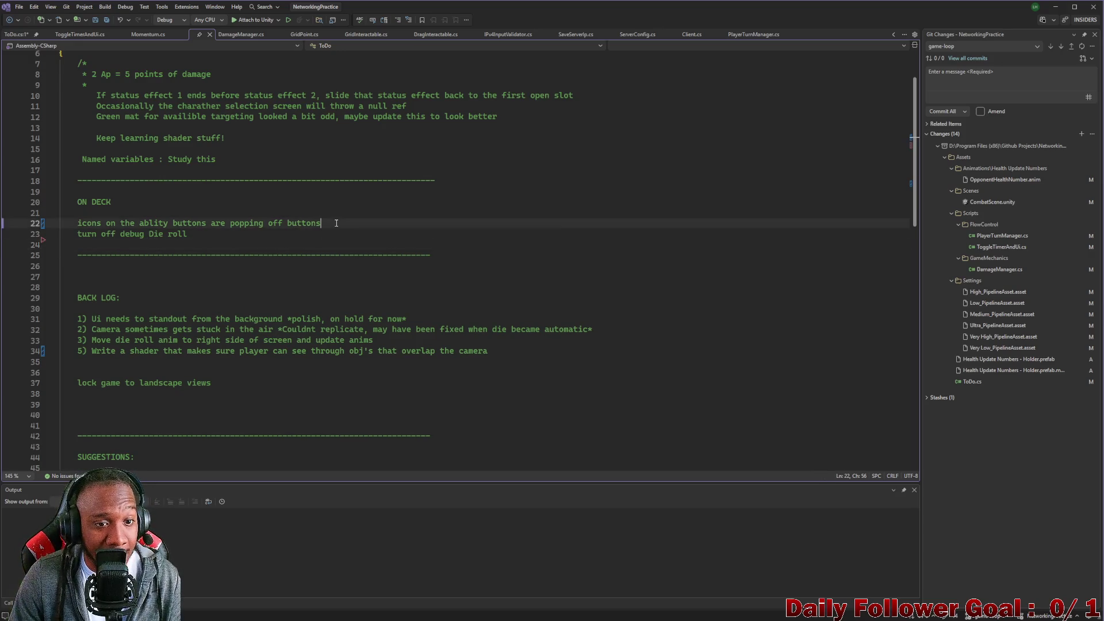
{"action": "key", "text": "Return"}
{"action": "key", "text": "ctrl+v"}
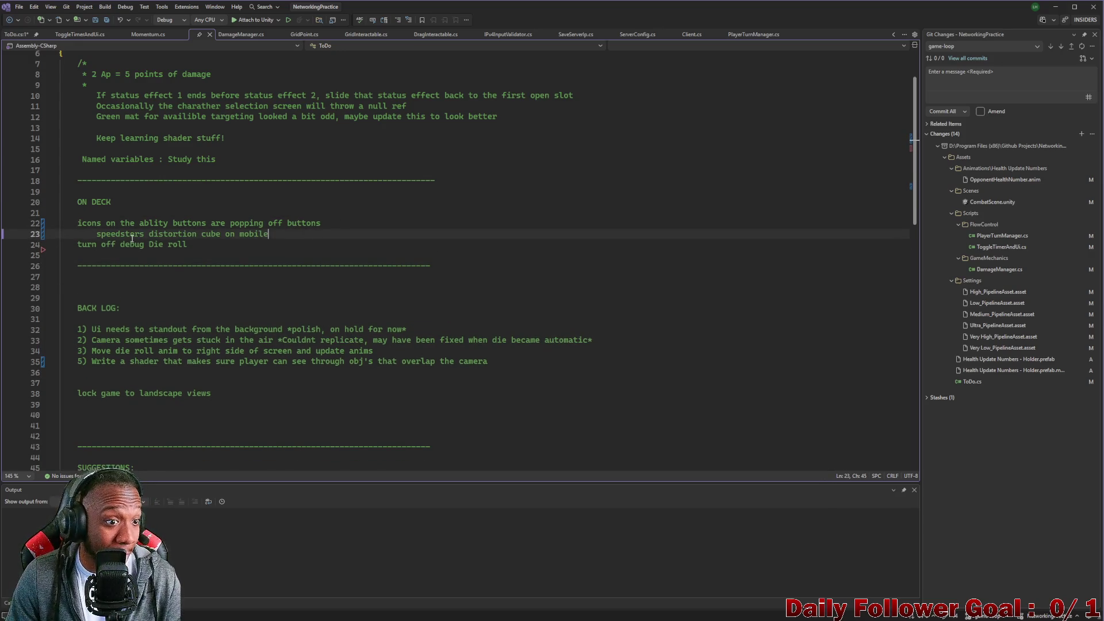
{"action": "left_click_drag", "start_coordinate": [97, 236], "coordinate": [94, 236]}
{"action": "key", "text": "BackSpace"}
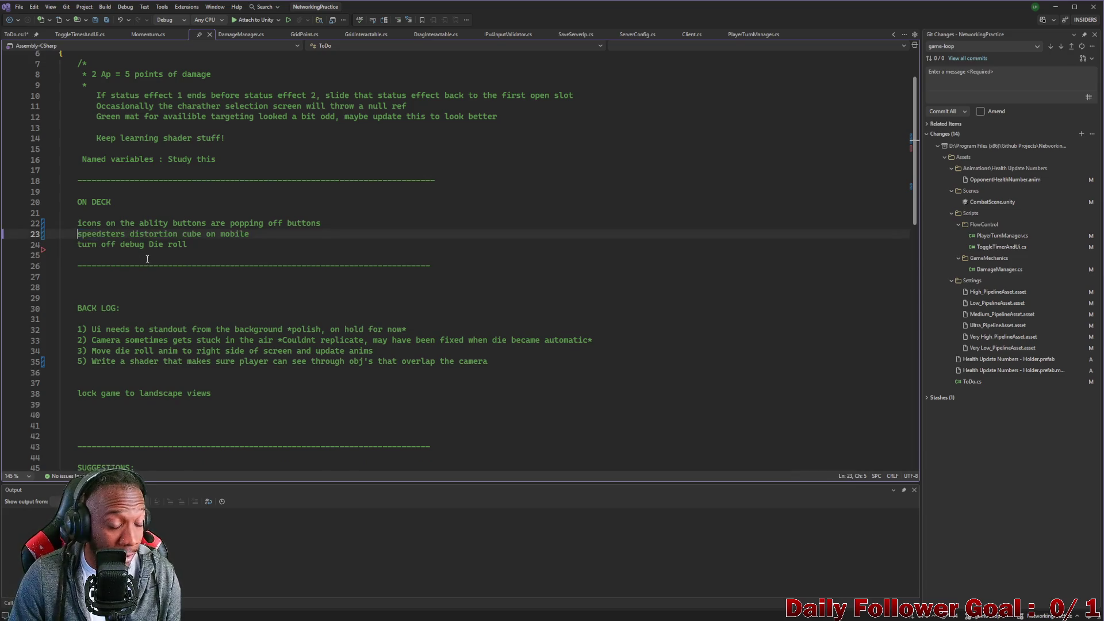
- Save ToDo.cs and minimize Visual Studio
{"action": "key", "text": "ctrl+s"}
{"action": "left_click_drag", "start_coordinate": [75, 223], "coordinate": [332, 223]}
{"action": "left_click", "coordinate": [490, 215]}
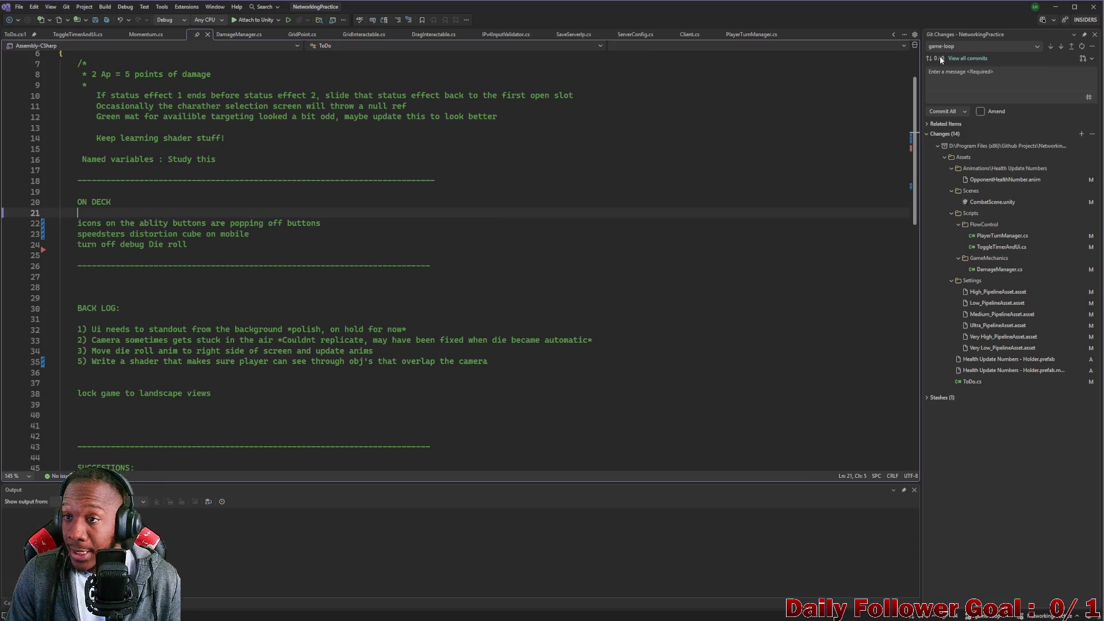
{"action": "left_click", "coordinate": [1055, 7]}
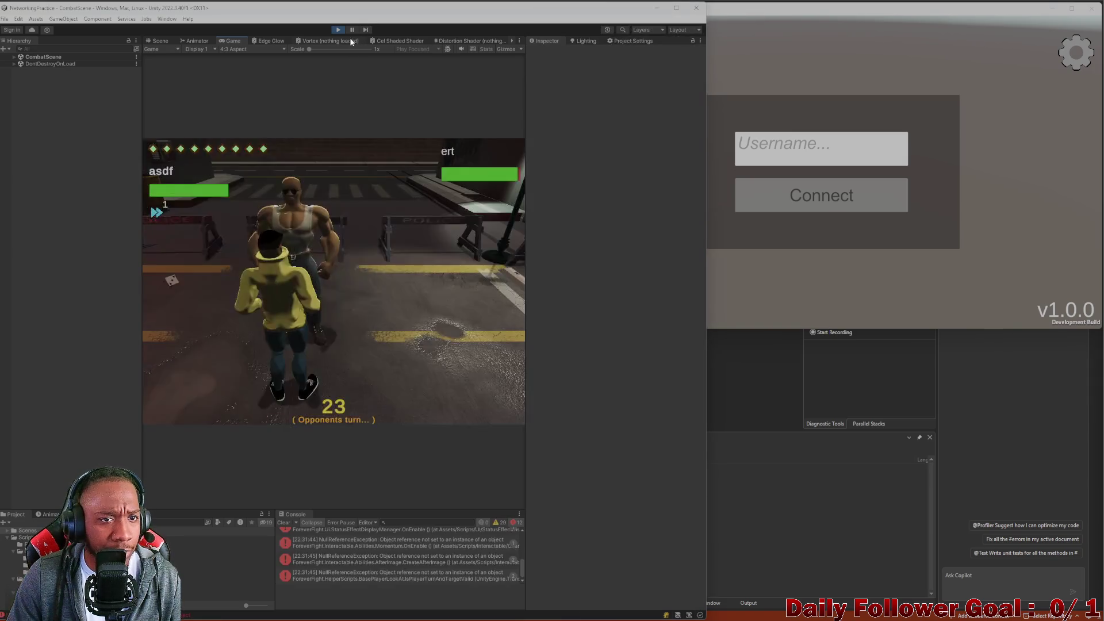
- Close the game build, open CombatScene, and select Ability 1 - Combat Ui via Hierarchy search
{"action": "left_click", "coordinate": [1091, 8]}
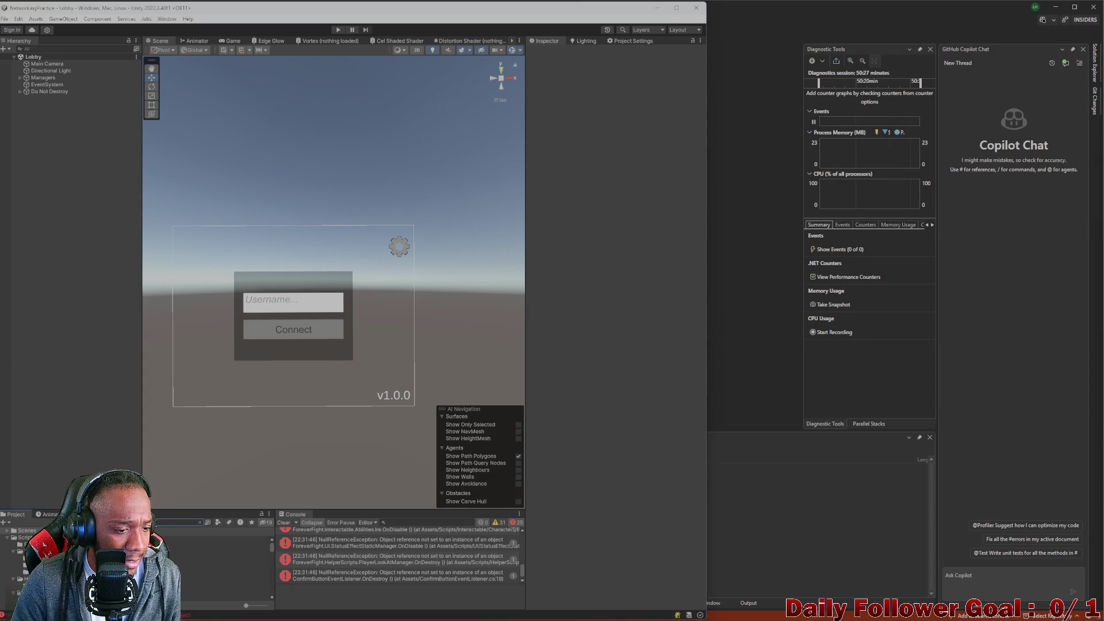
{"action": "double_click", "coordinate": [230, 547]}
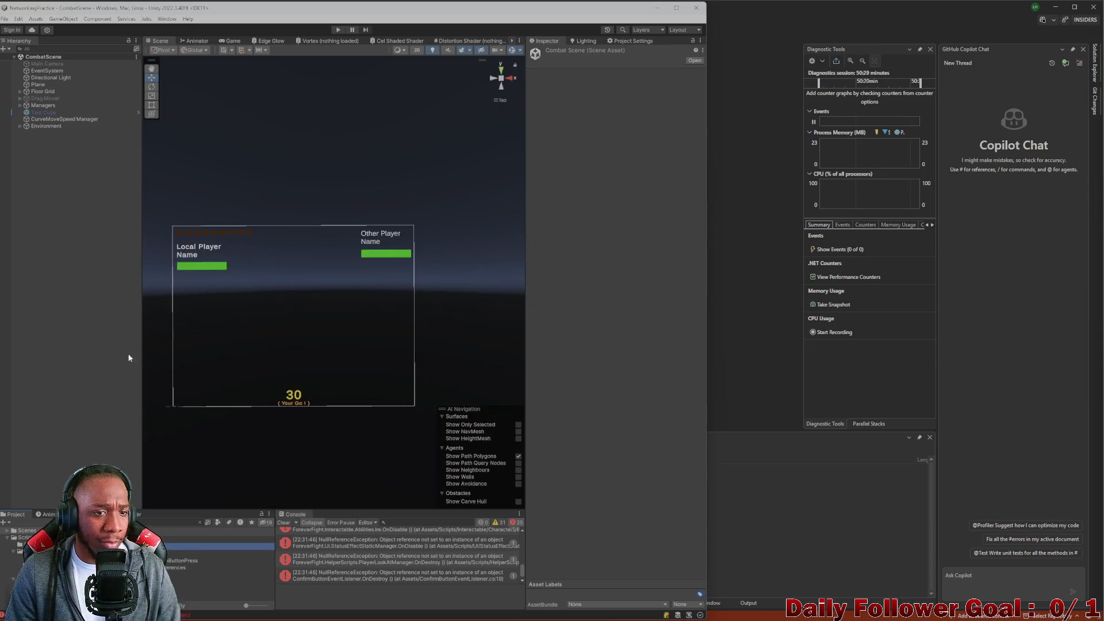
{"action": "left_click", "coordinate": [51, 49]}
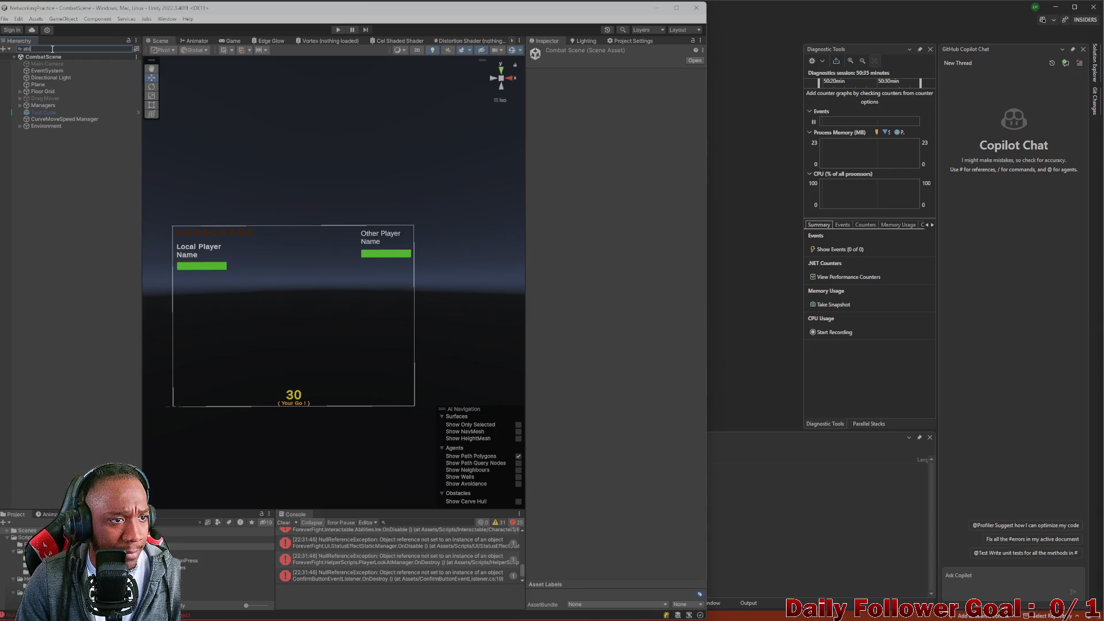
{"action": "type", "text": "l"}
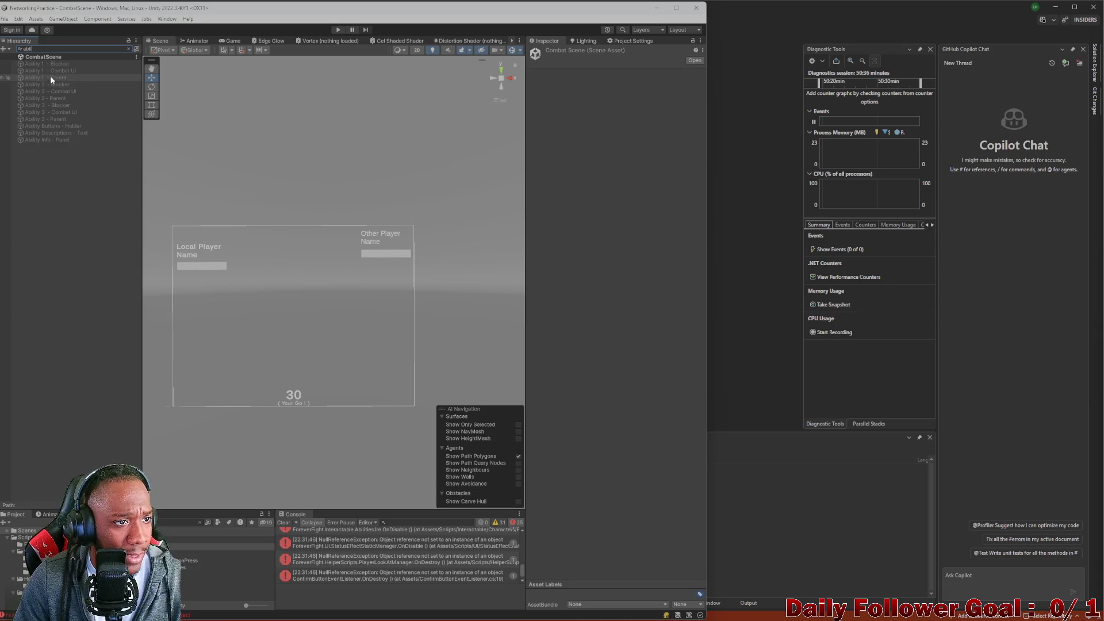
{"action": "left_click", "coordinate": [49, 70]}
{"action": "left_click", "coordinate": [128, 48]}
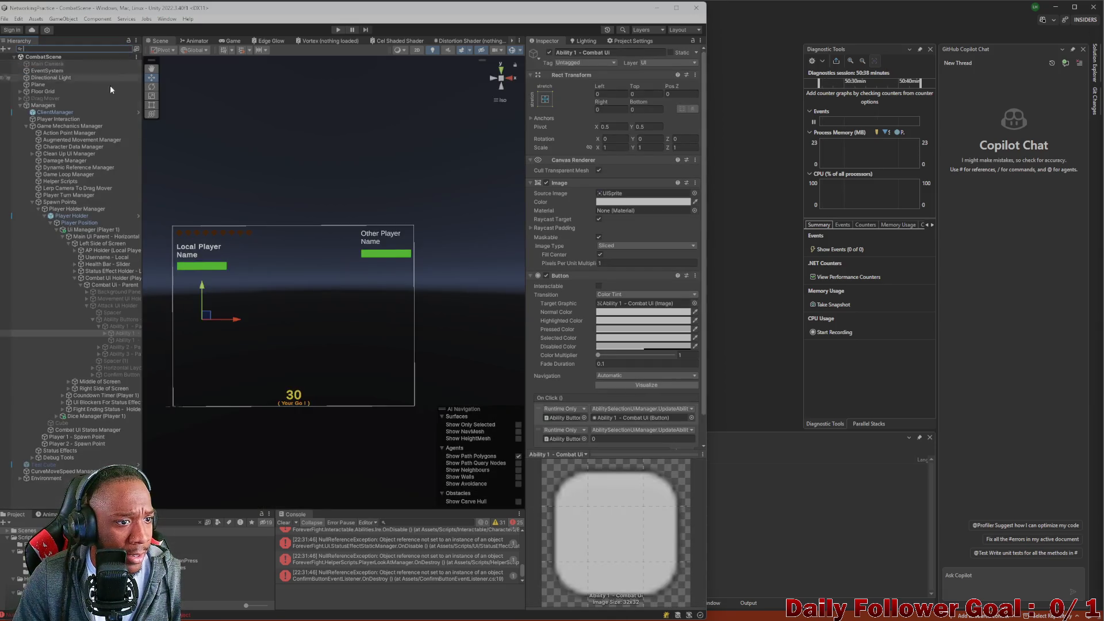
- Expand Ability 1 and its Horizontal Layout Group, widening the Hierarchy to read names
{"action": "scroll", "coordinate": [551, 299], "scroll_direction": "down", "scroll_amount": 2}
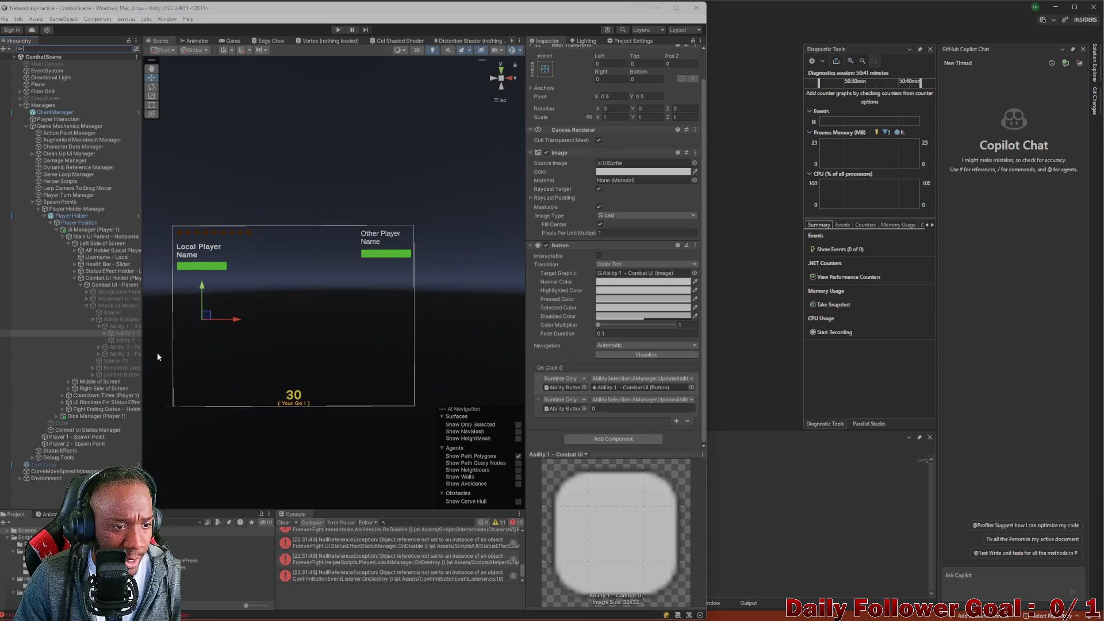
{"action": "left_click", "coordinate": [103, 332]}
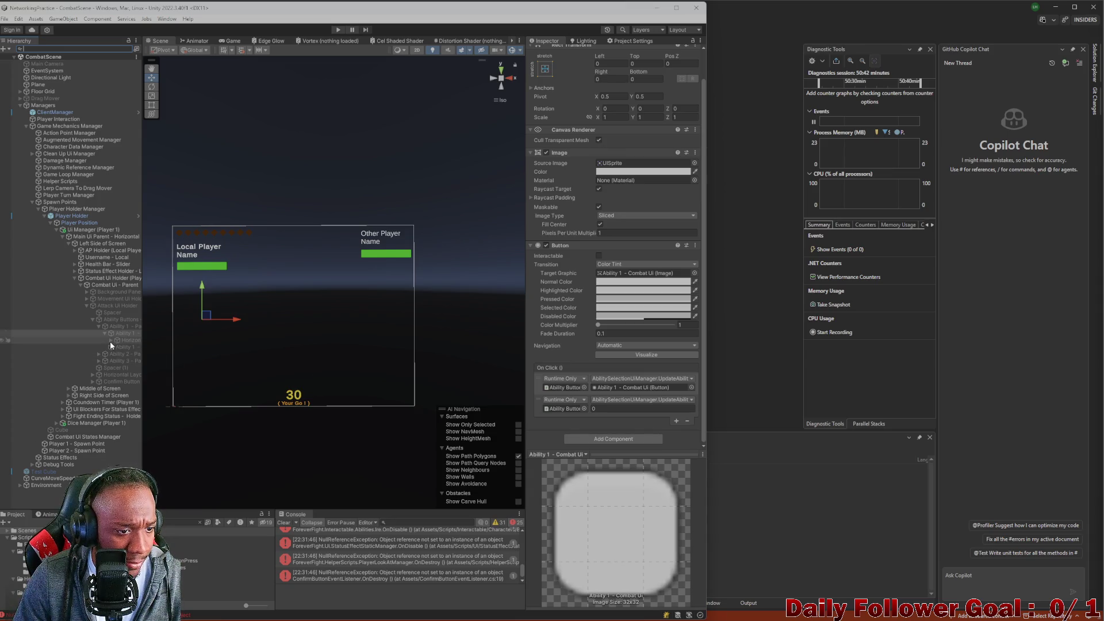
{"action": "left_click", "coordinate": [111, 340]}
{"action": "left_click_drag", "start_coordinate": [143, 355], "coordinate": [179, 356]}
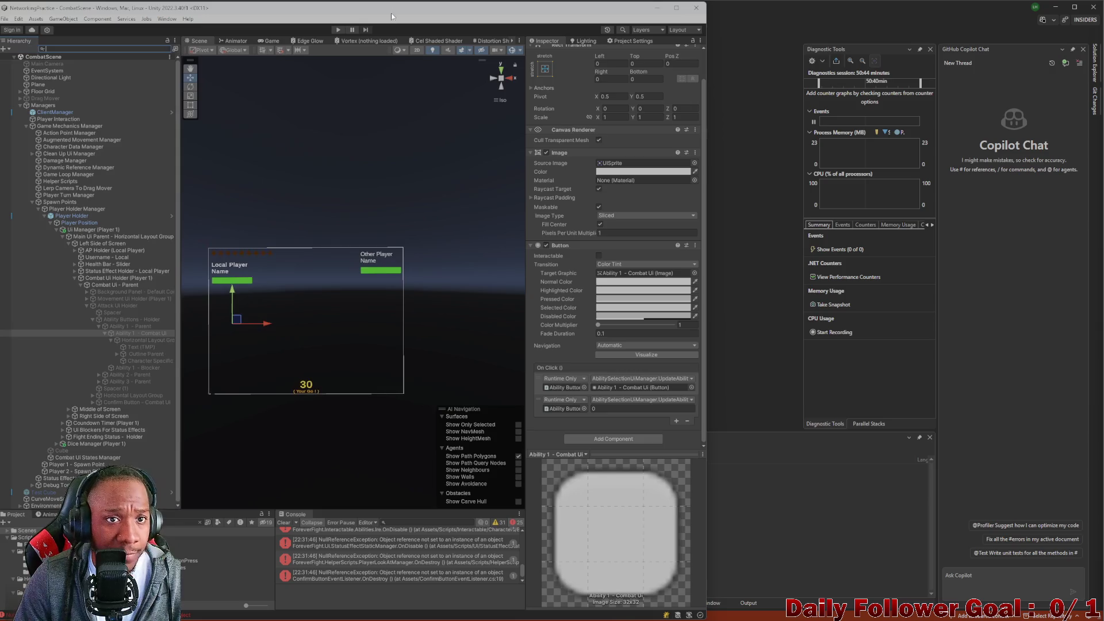
- Maximize the editor and activate the Attack Ui Holder object
{"action": "double_click", "coordinate": [391, 20]}
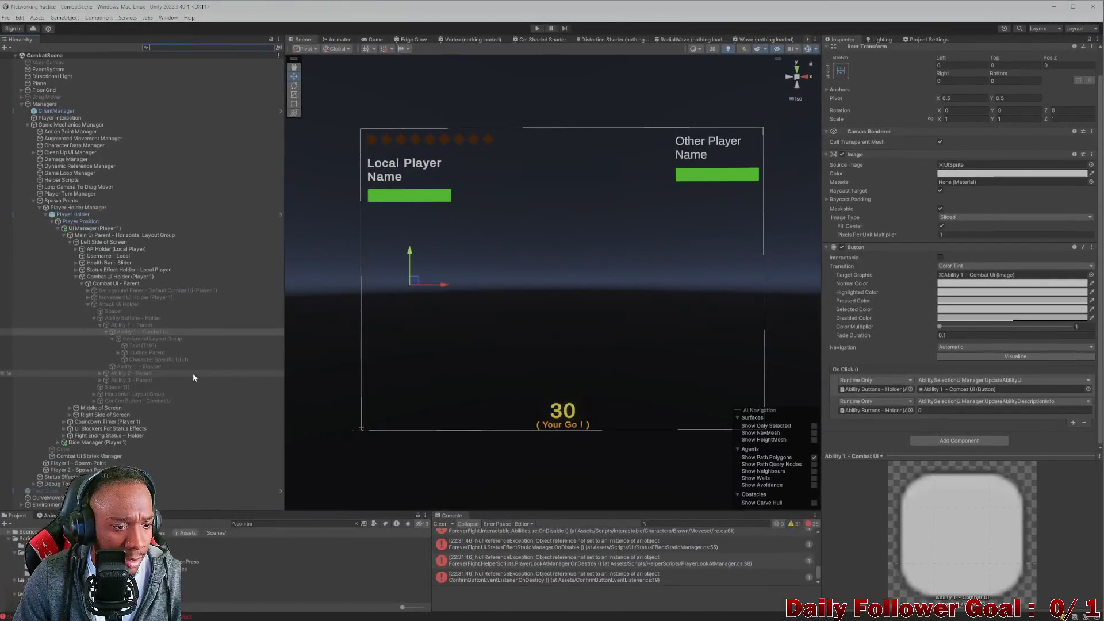
{"action": "left_click", "coordinate": [115, 304]}
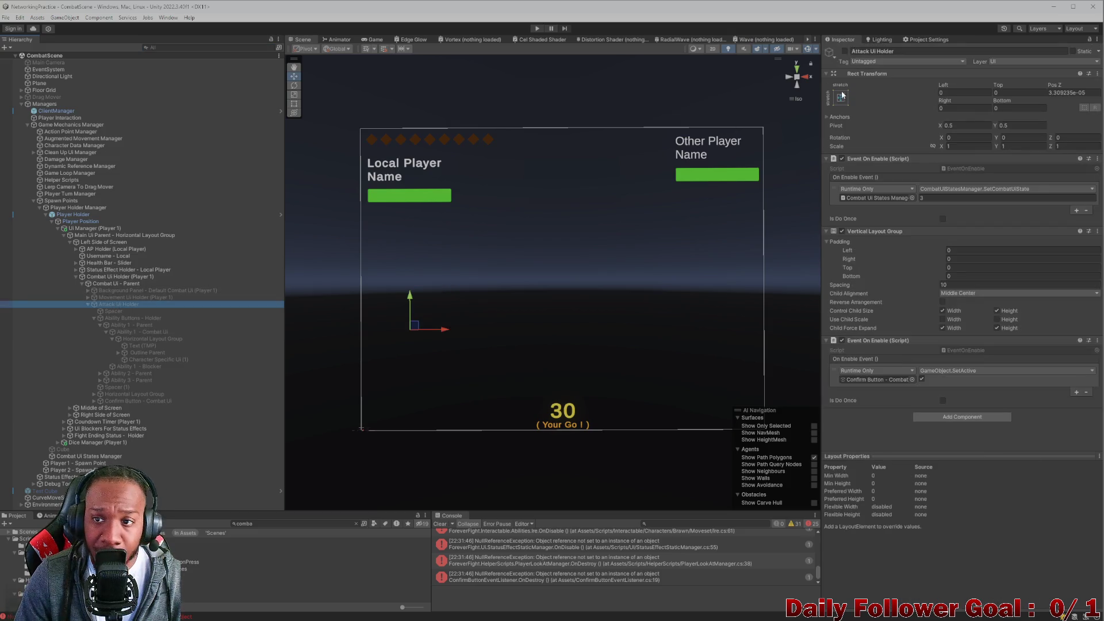
{"action": "left_click", "coordinate": [845, 51]}
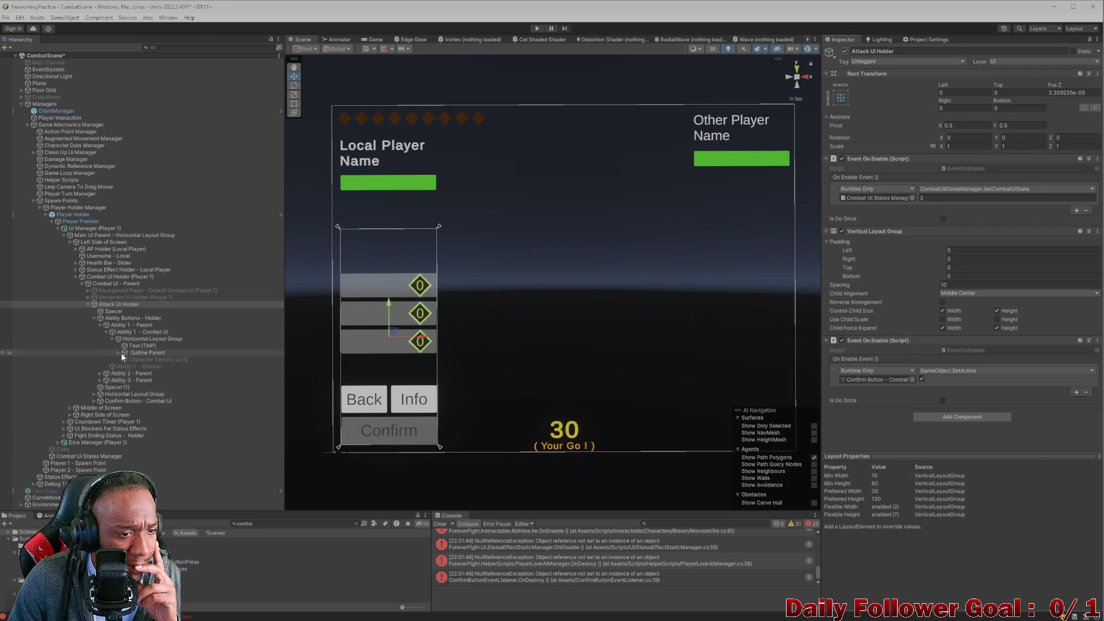
- Toggle Character Specific Ui (1) on and off, leaving it disabled
{"action": "left_click", "coordinate": [140, 359]}
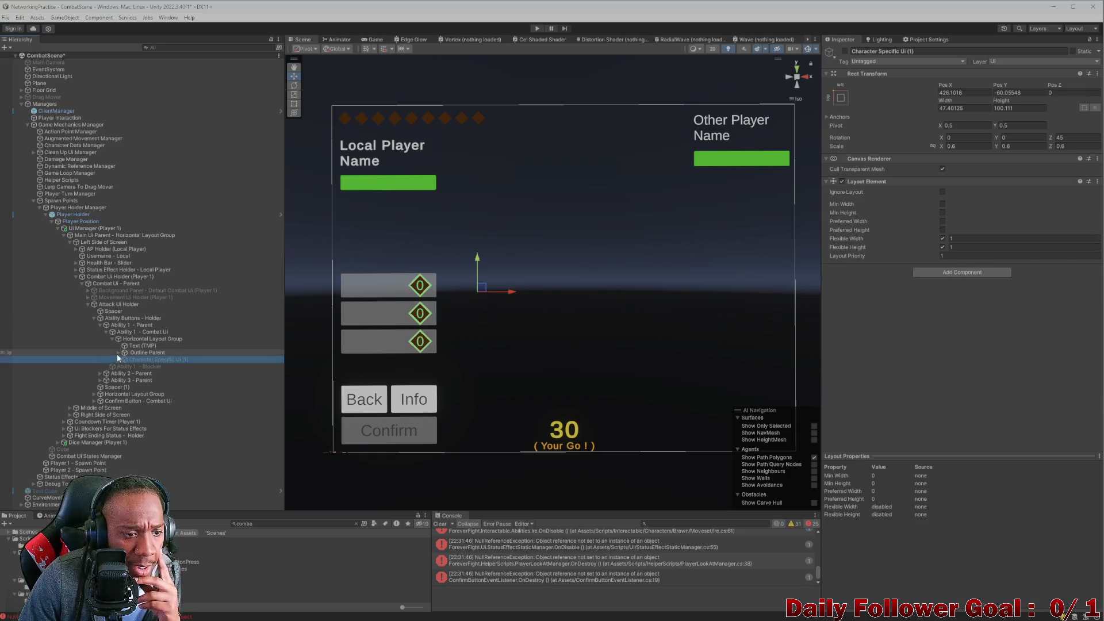
{"action": "left_click", "coordinate": [845, 51]}
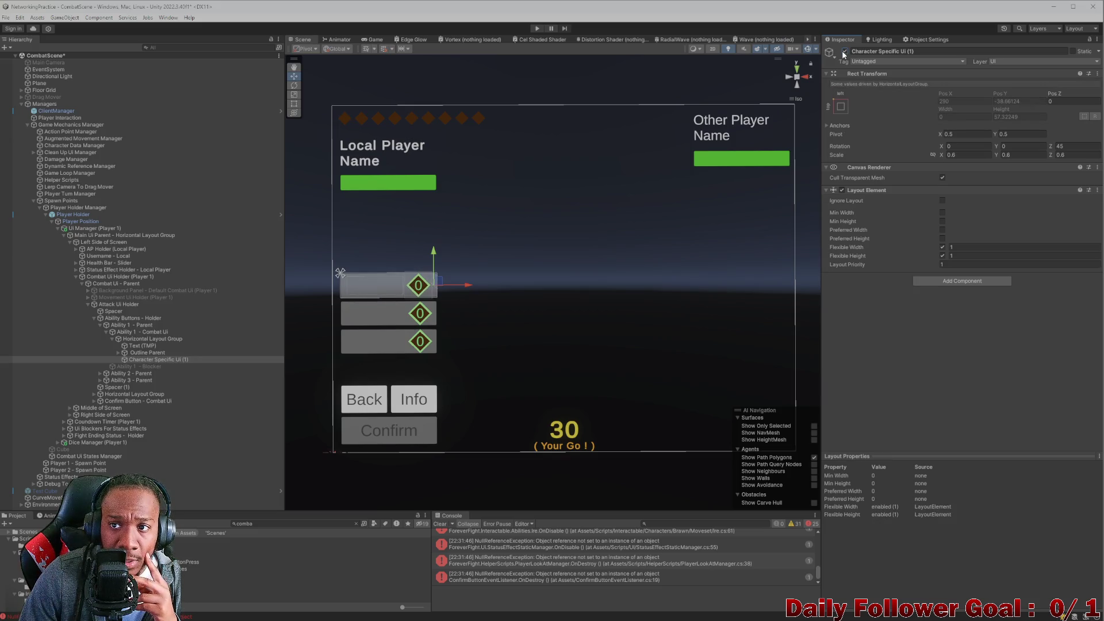
{"action": "left_click", "coordinate": [844, 52]}
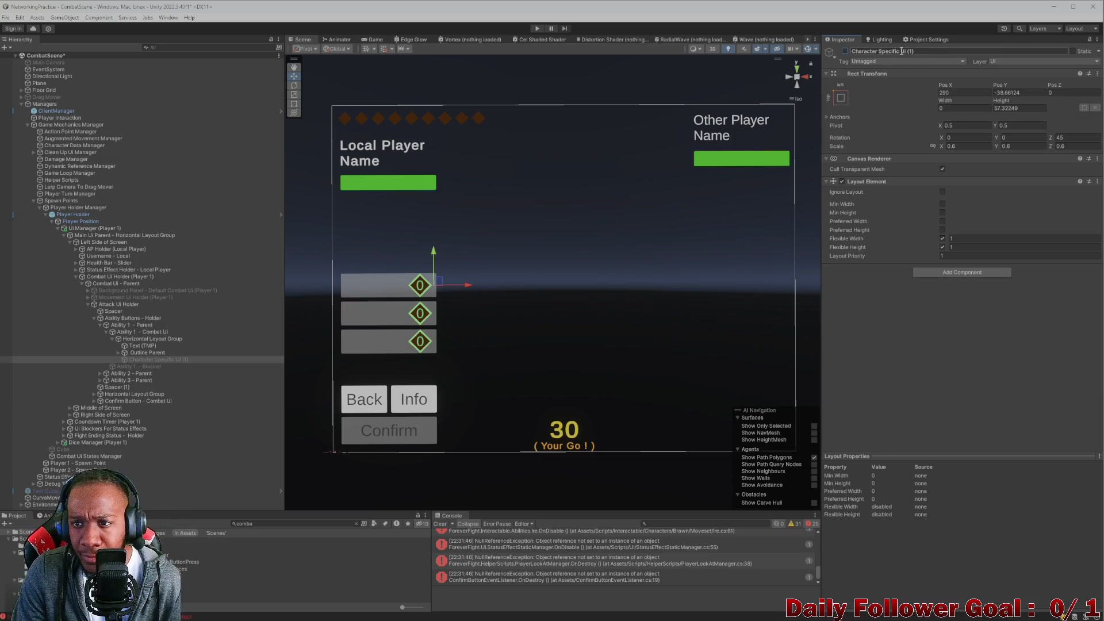
{"action": "left_click", "coordinate": [845, 53]}
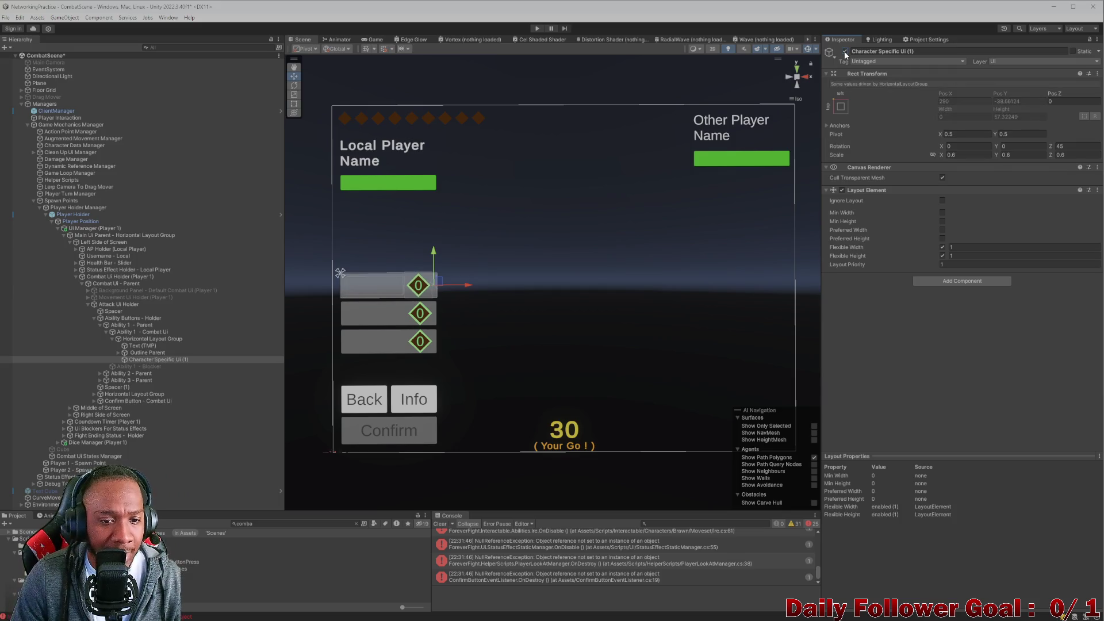
{"action": "left_click", "coordinate": [844, 52]}
{"action": "left_click", "coordinate": [845, 52]}
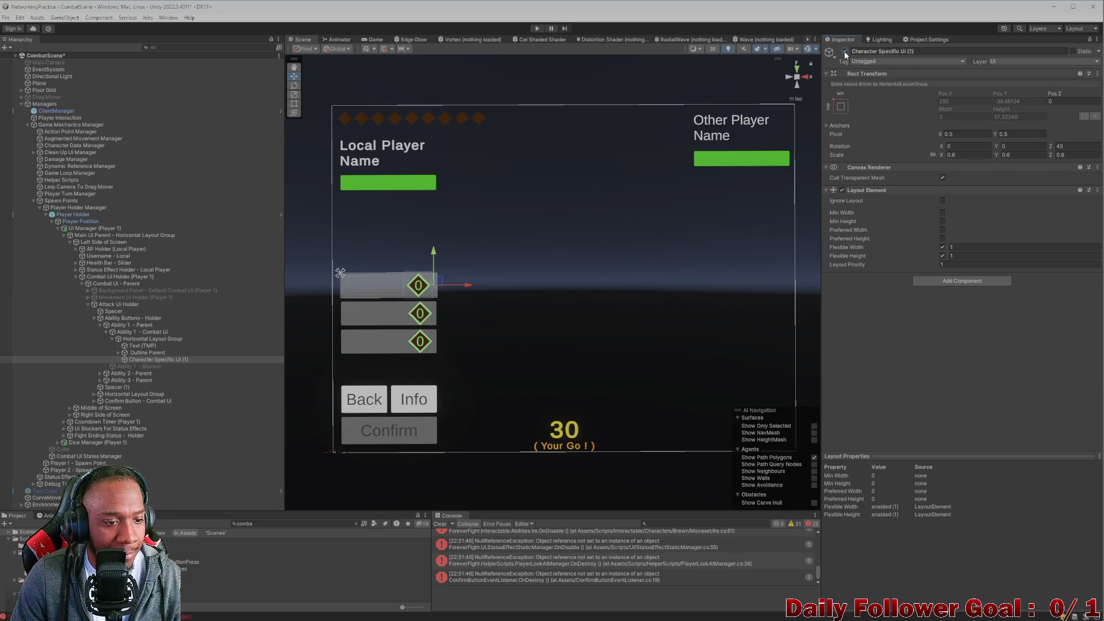
{"action": "left_click", "coordinate": [844, 52]}
- Clear the Console errors and find the Lobby scene with a 'lob' project search
{"action": "left_click", "coordinate": [441, 524]}
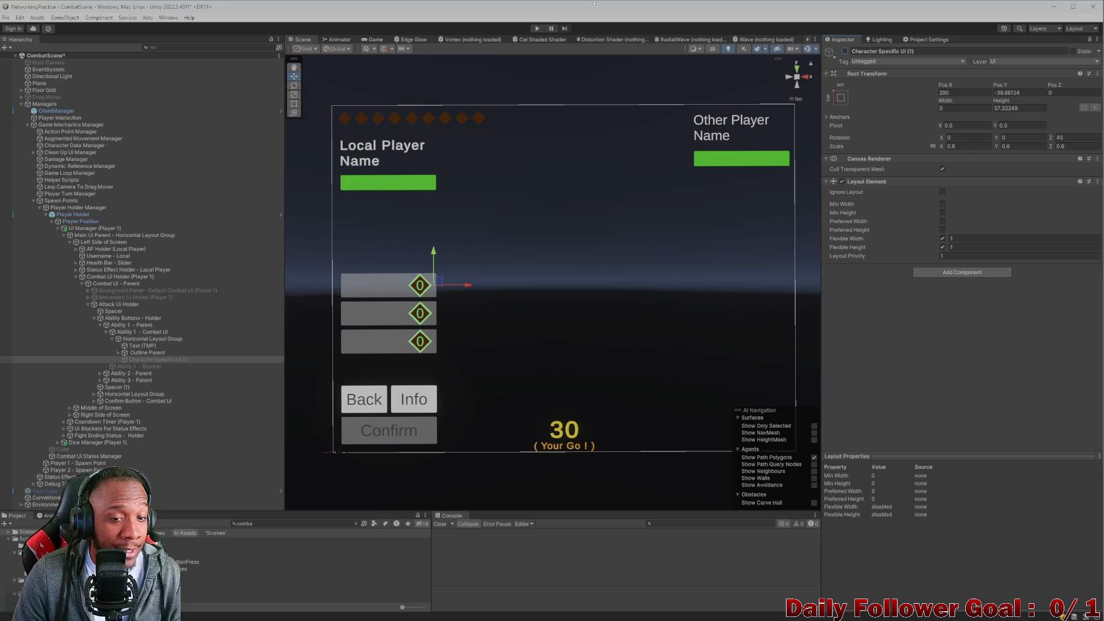
{"action": "left_click", "coordinate": [276, 523]}
{"action": "type", "text": "lob"}
{"action": "left_click", "coordinate": [288, 547]}
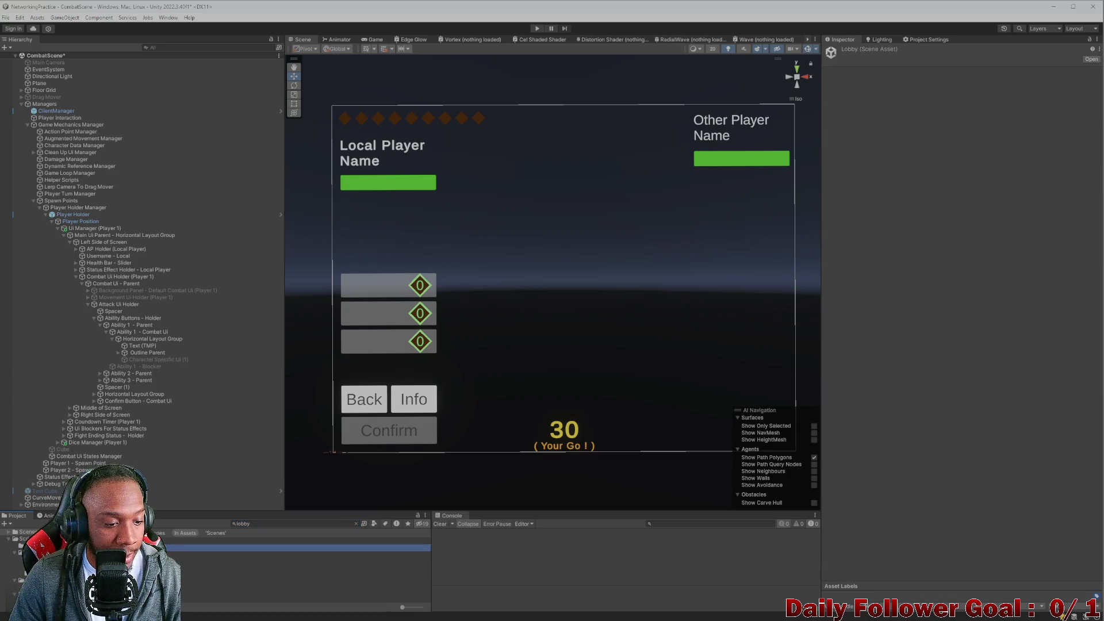
- Open Lobby without saving CombatScene, move the editor left, and bring the built game window forward
{"action": "double_click", "coordinate": [287, 547]}
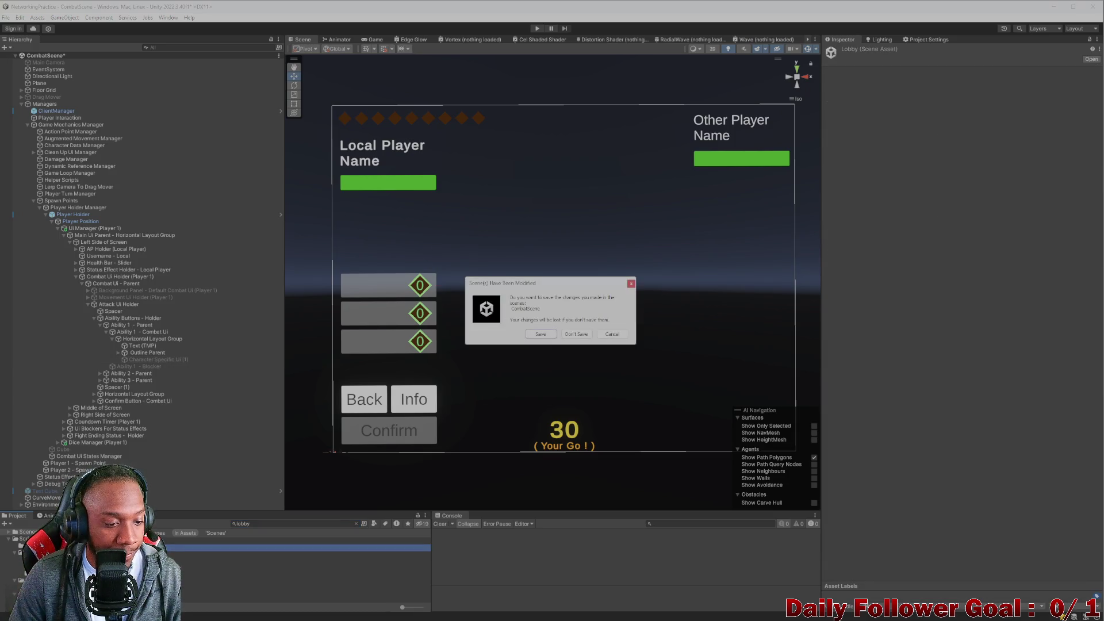
{"action": "left_click", "coordinate": [576, 334]}
{"action": "mouse_move", "coordinate": [421, 16]}
{"action": "left_mouse_down"}
{"action": "mouse_move", "coordinate": [384, 77]}
{"action": "mouse_move", "coordinate": [239, 29]}
{"action": "mouse_move", "coordinate": [274, 24]}
{"action": "left_mouse_up"}
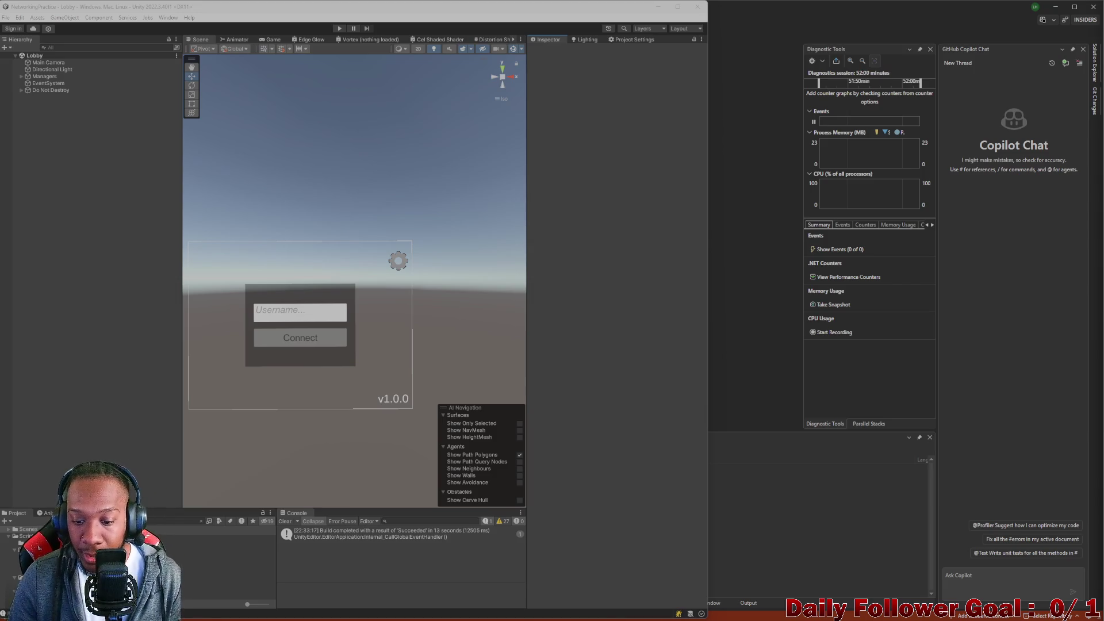
{"action": "mouse_move", "coordinate": [630, 618]}
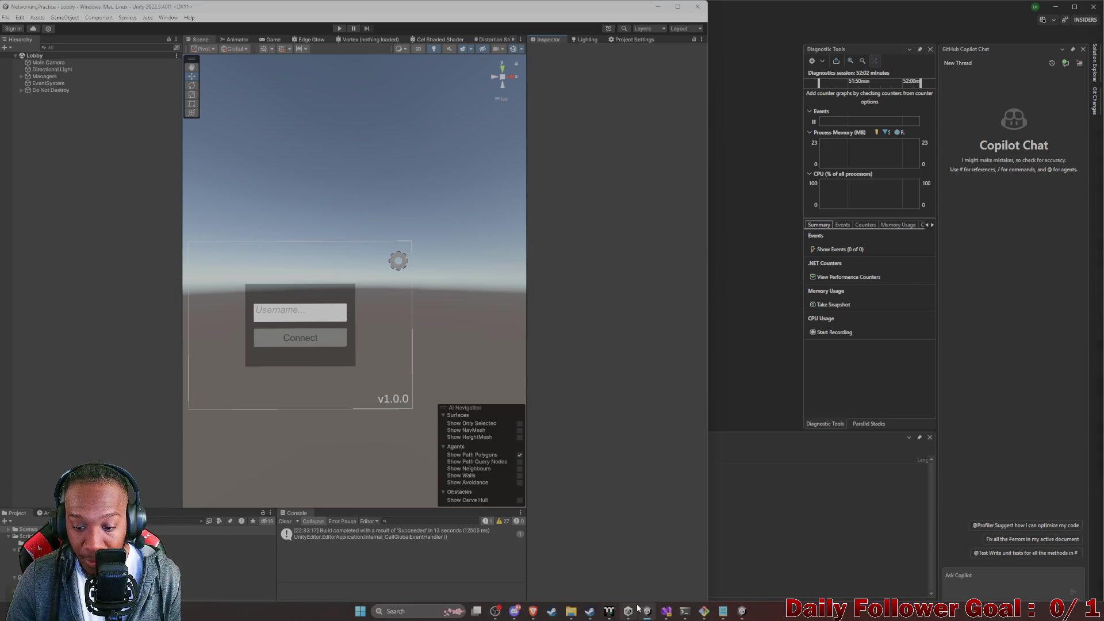
{"action": "left_click", "coordinate": [742, 610]}
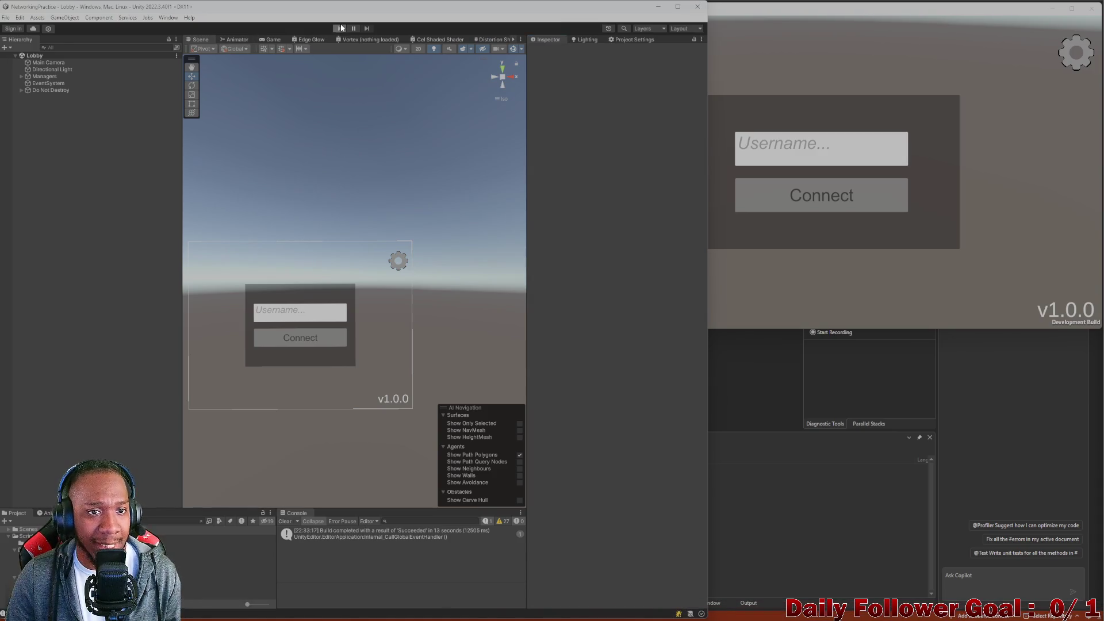
- Start play mode and connect both the editor and build players to the lobby with a username
{"action": "key", "text": "ctrl+p"}
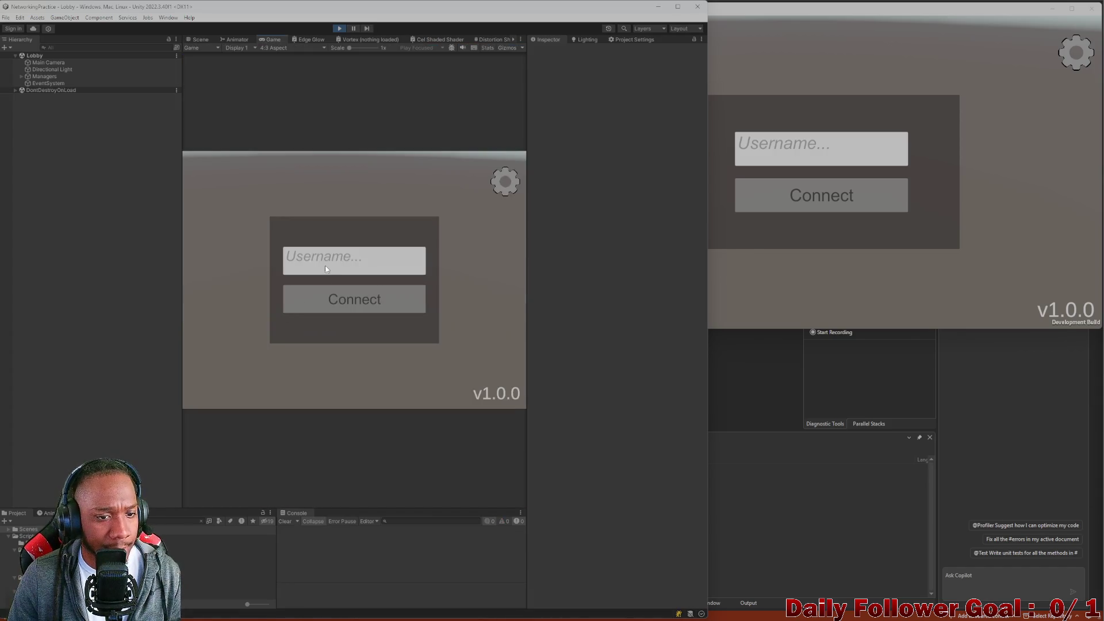
{"action": "type", "text": "a"}
{"action": "left_click", "coordinate": [323, 298]}
{"action": "left_click", "coordinate": [821, 148]}
{"action": "type", "text": "qwer"}
{"action": "left_click", "coordinate": [786, 207]}
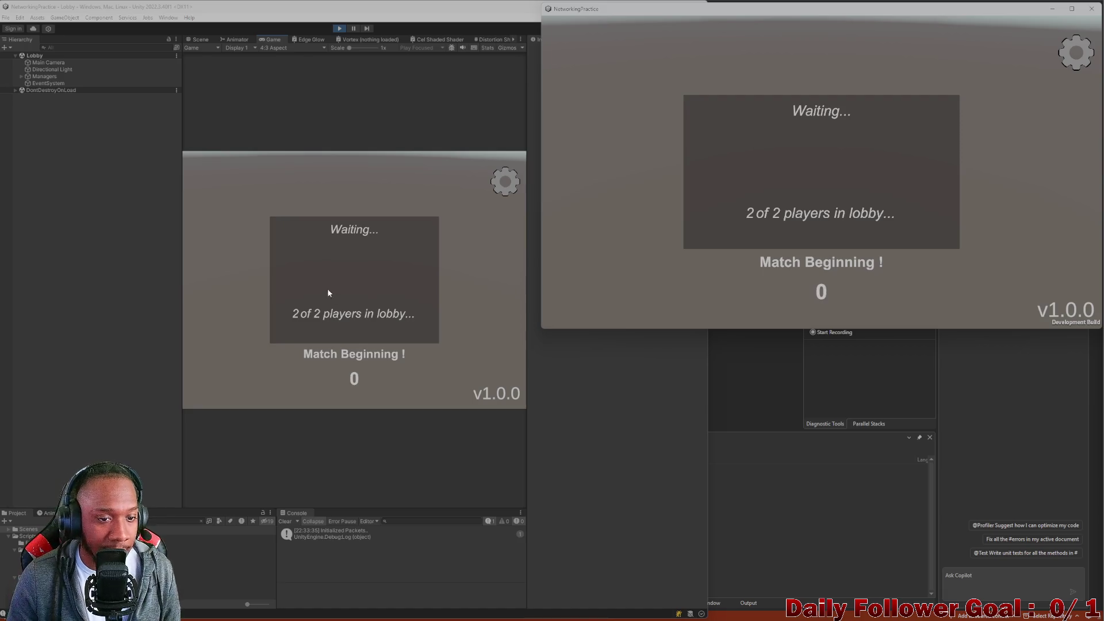
- Confirm The Speedster for the editor player and The Brawn for the build player
{"action": "left_click", "coordinate": [357, 232]}
{"action": "left_click", "coordinate": [298, 236]}
{"action": "left_click", "coordinate": [350, 391]}
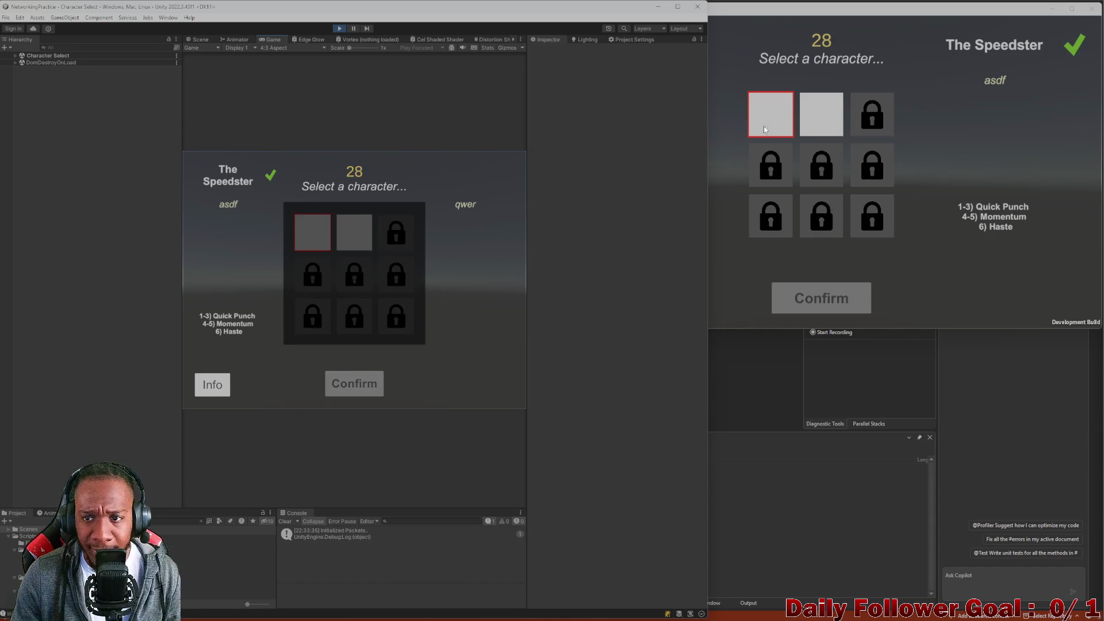
{"action": "left_click", "coordinate": [821, 114]}
{"action": "left_click", "coordinate": [805, 302]}
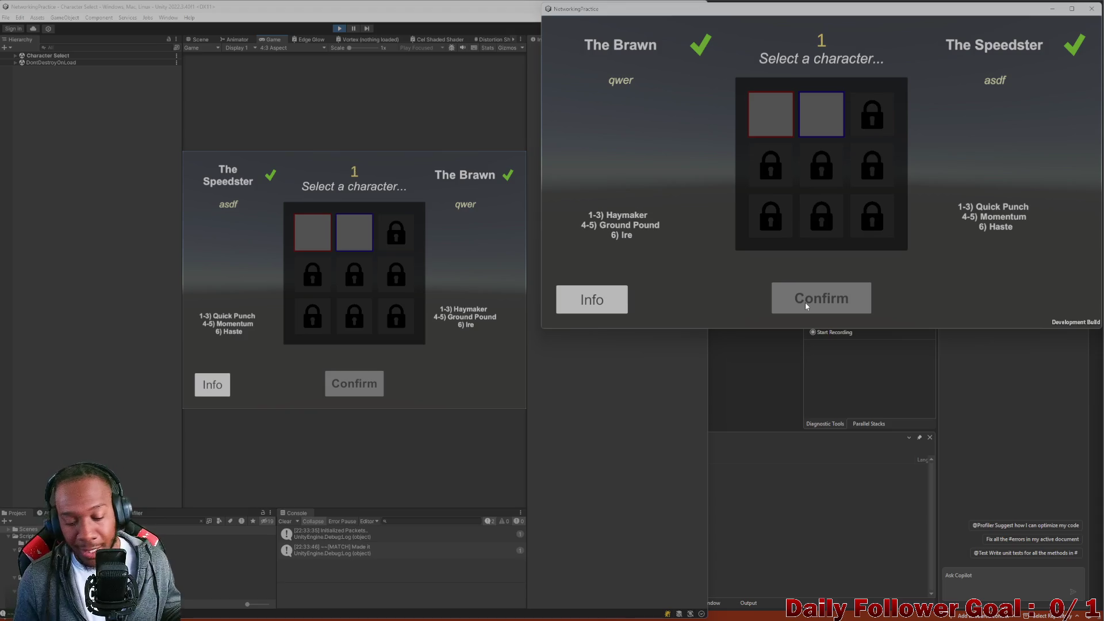
{"action": "left_click", "coordinate": [285, 521]}
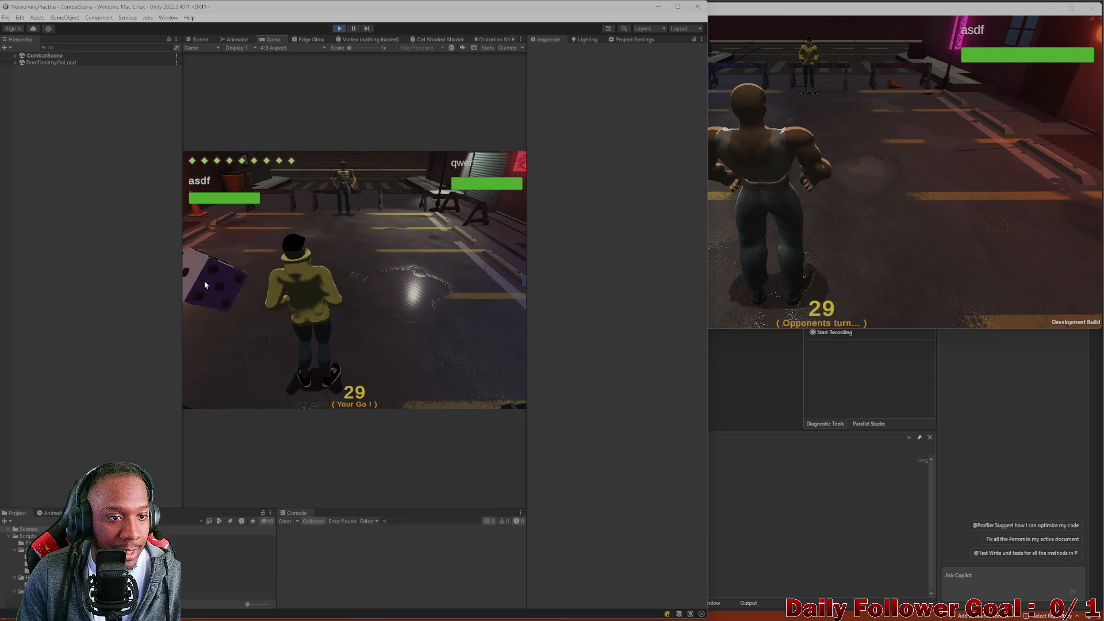
- Cancel a move, use The Speedster's Haste attack in the Game view, then maximize the editor
{"action": "left_click", "coordinate": [201, 40]}
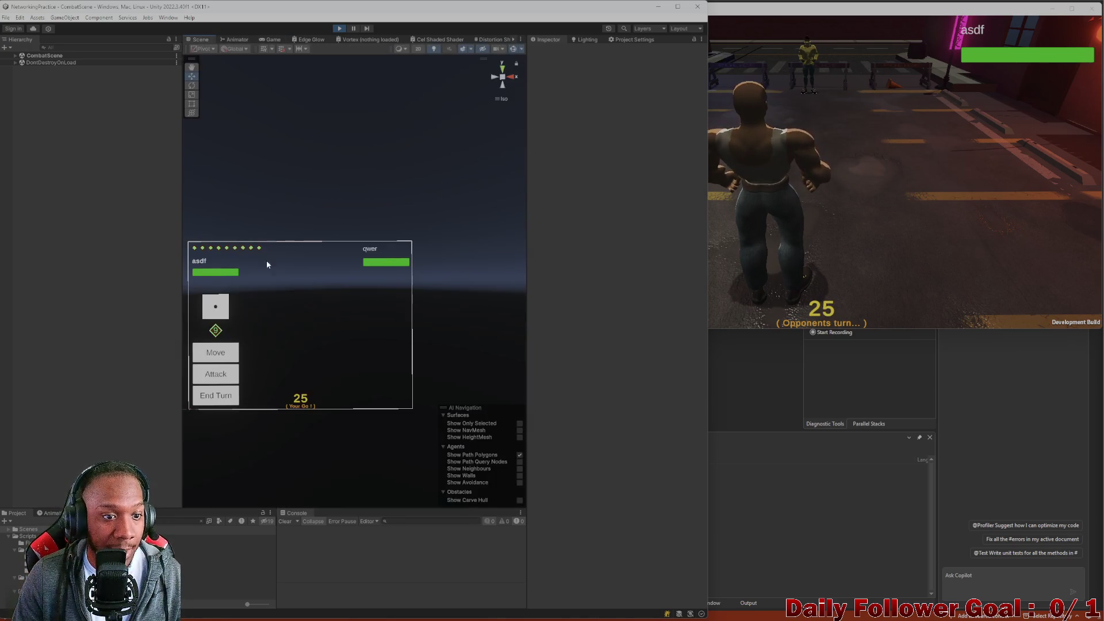
{"action": "left_click", "coordinate": [271, 40]}
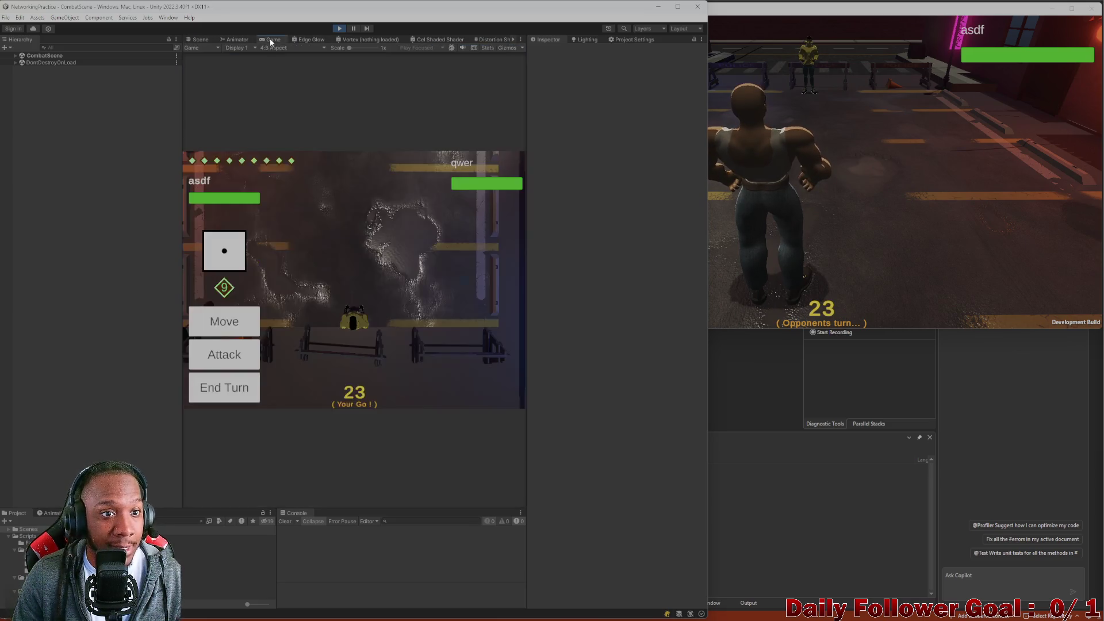
{"action": "left_click", "coordinate": [224, 321]}
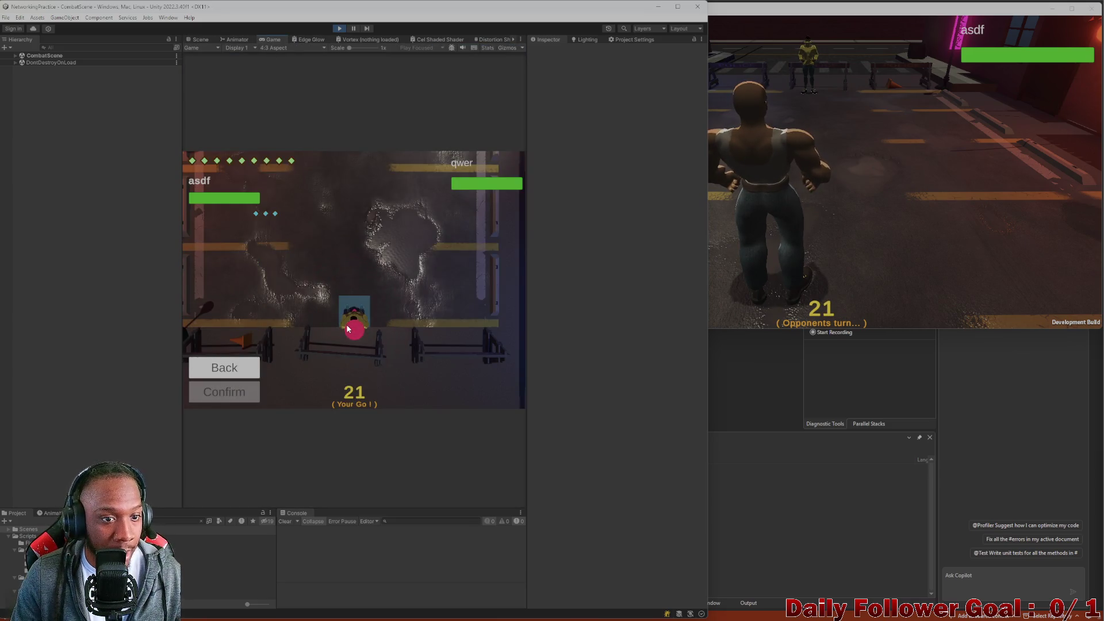
{"action": "left_click", "coordinate": [224, 368]}
{"action": "left_click", "coordinate": [229, 352]}
{"action": "left_click", "coordinate": [225, 322]}
{"action": "left_click", "coordinate": [224, 391]}
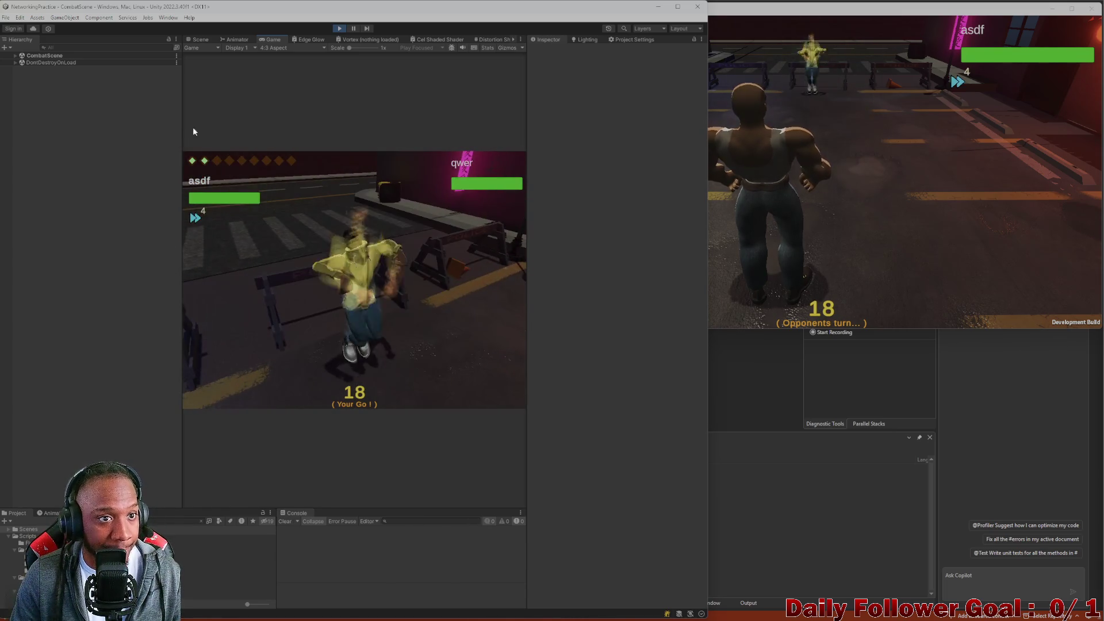
{"action": "left_click_drag", "start_coordinate": [524, 7], "coordinate": [708, 6]}
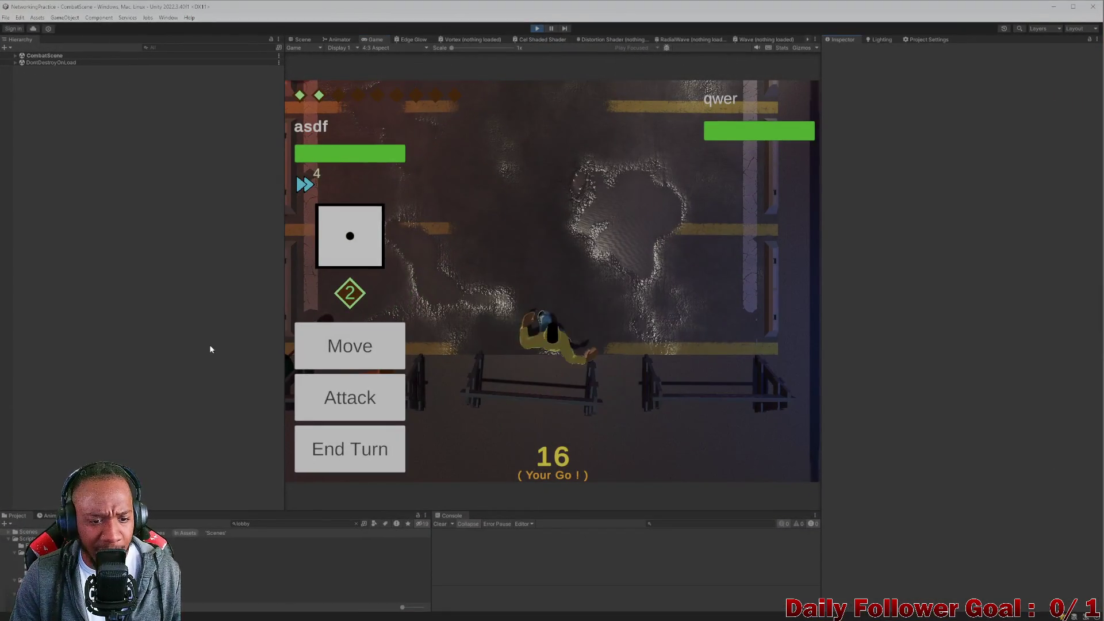
- Widen the Game view, show the attack list, and preview it at 9:20 aspect
{"action": "left_click_drag", "start_coordinate": [284, 256], "coordinate": [134, 229]}
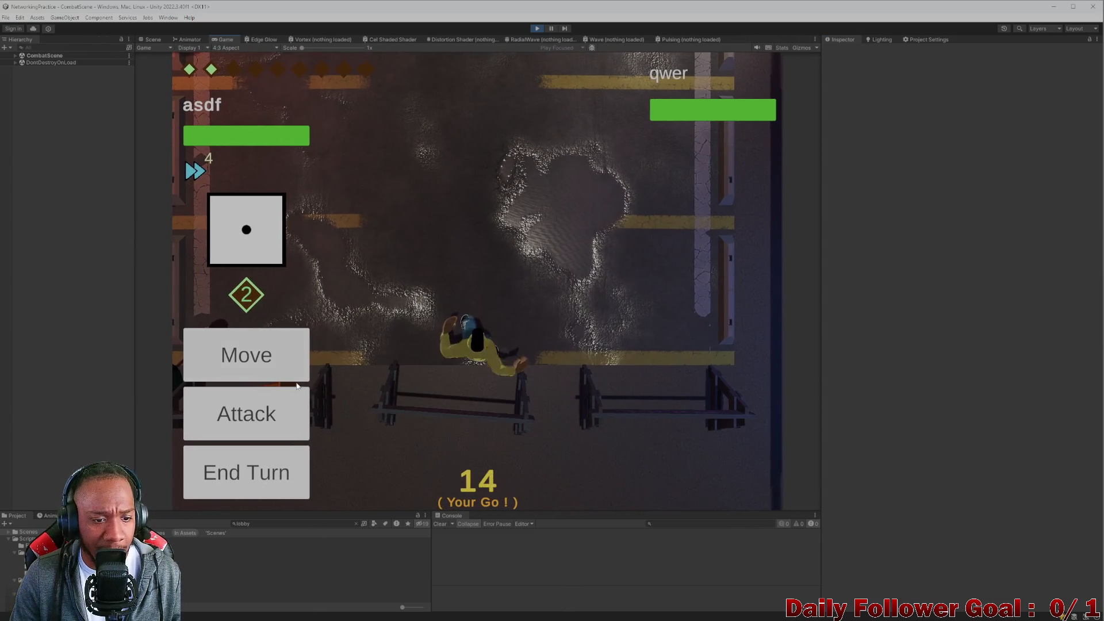
{"action": "left_click", "coordinate": [267, 424]}
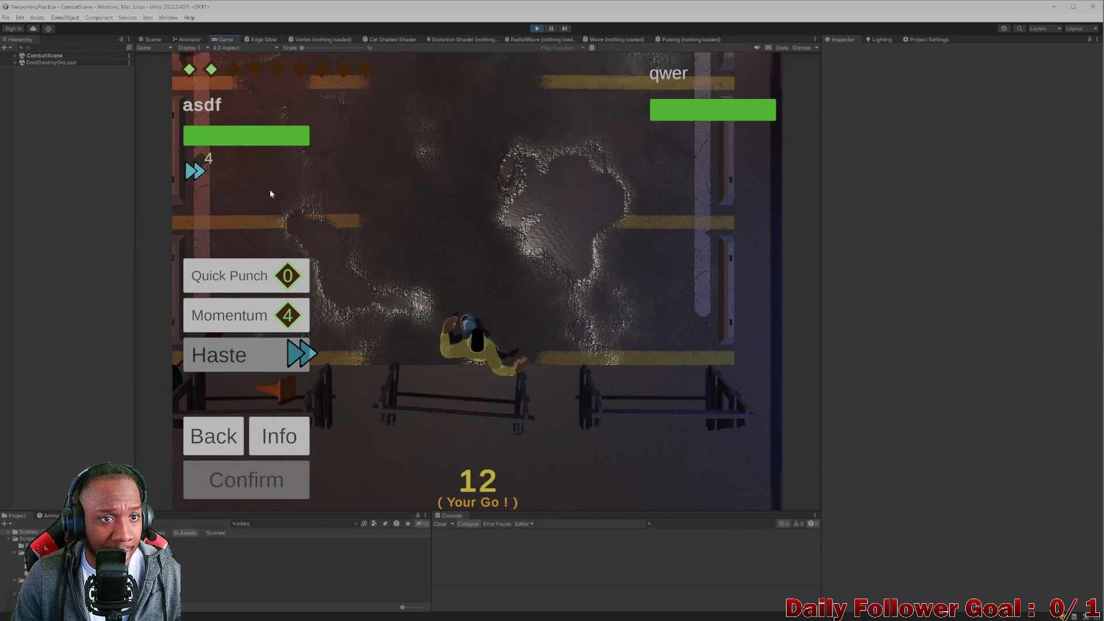
{"action": "left_click", "coordinate": [238, 49]}
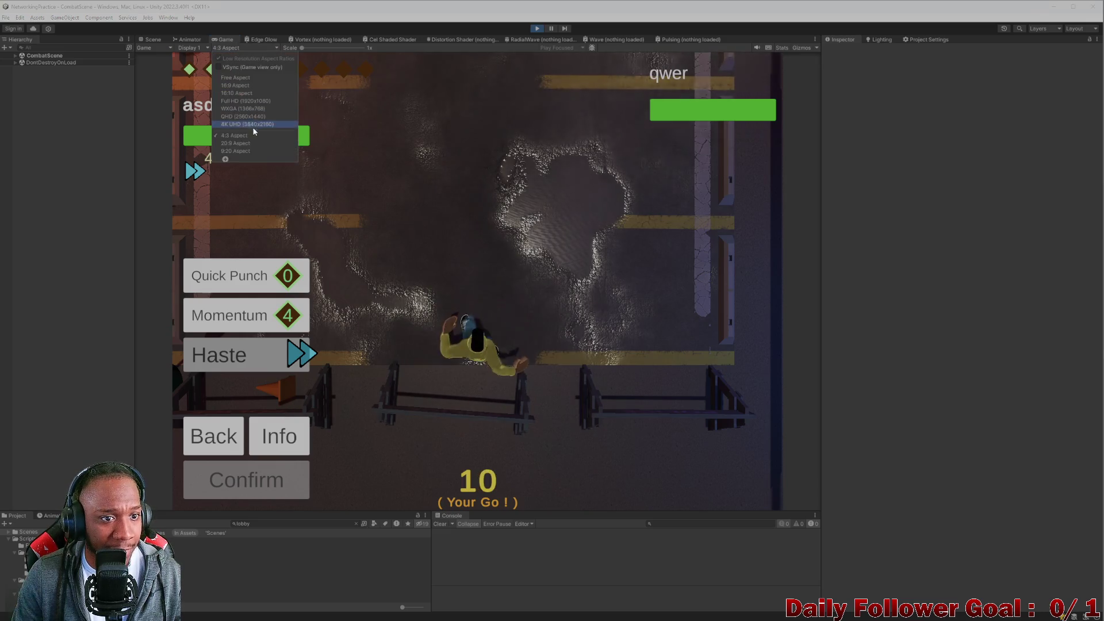
{"action": "left_click", "coordinate": [243, 146]}
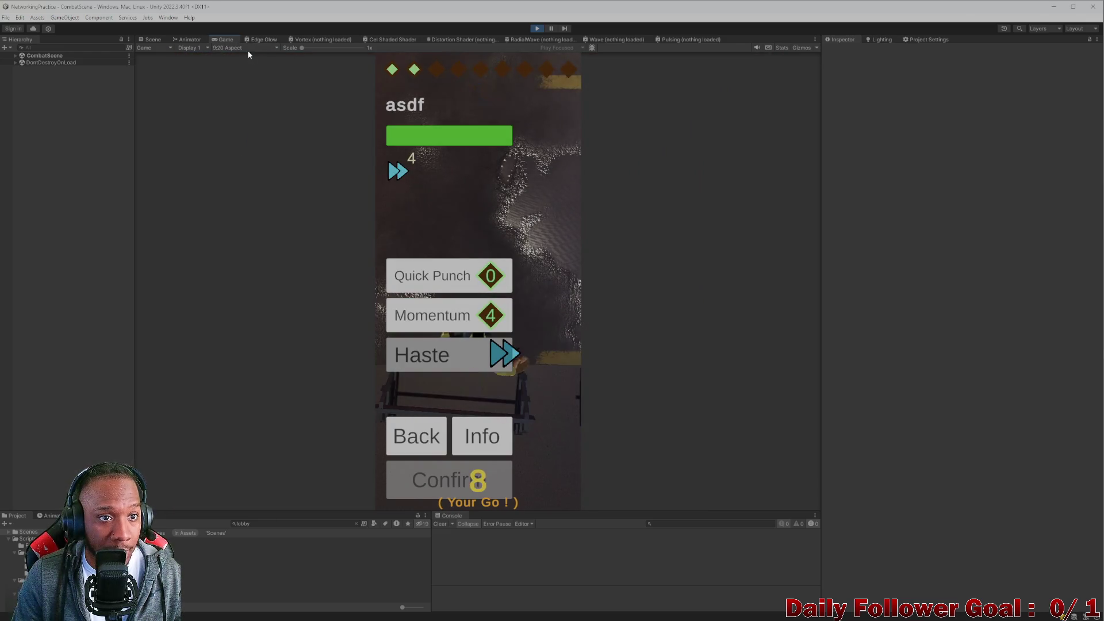
- Preview the game at 20:9 aspect, then switch back to 4:3 Aspect
{"action": "left_click", "coordinate": [236, 48]}
{"action": "left_click", "coordinate": [231, 144]}
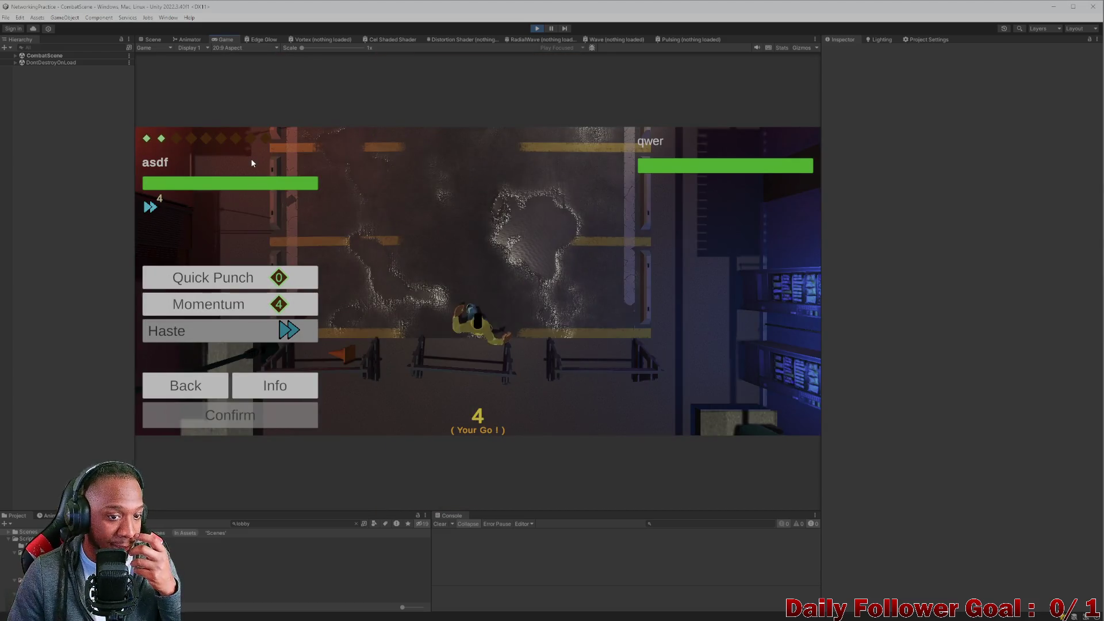
{"action": "left_click", "coordinate": [216, 49]}
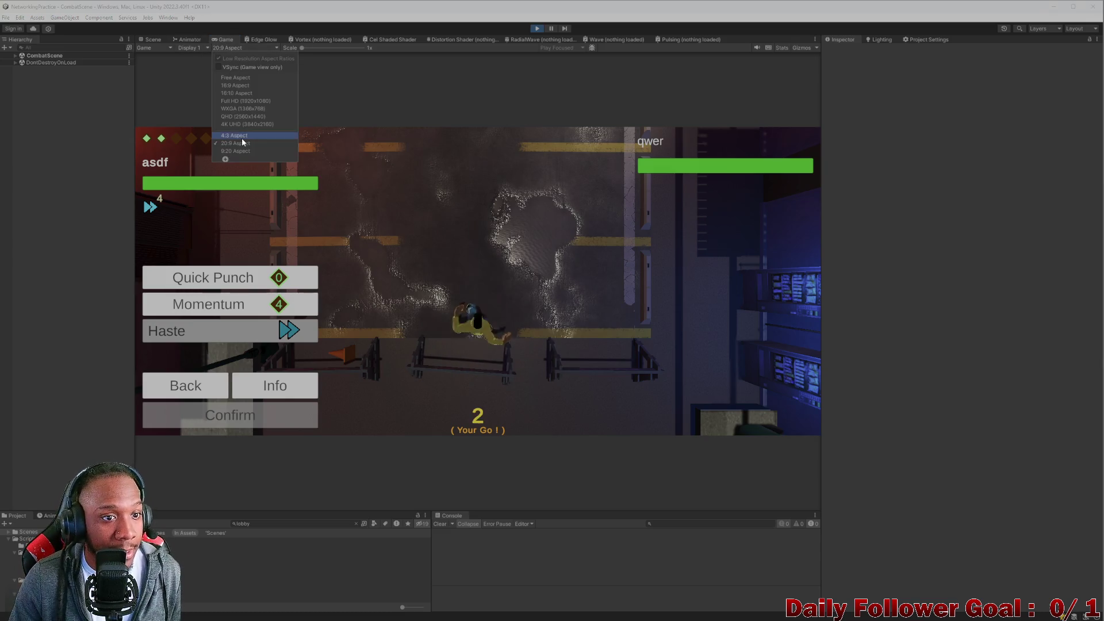
{"action": "left_click", "coordinate": [242, 136]}
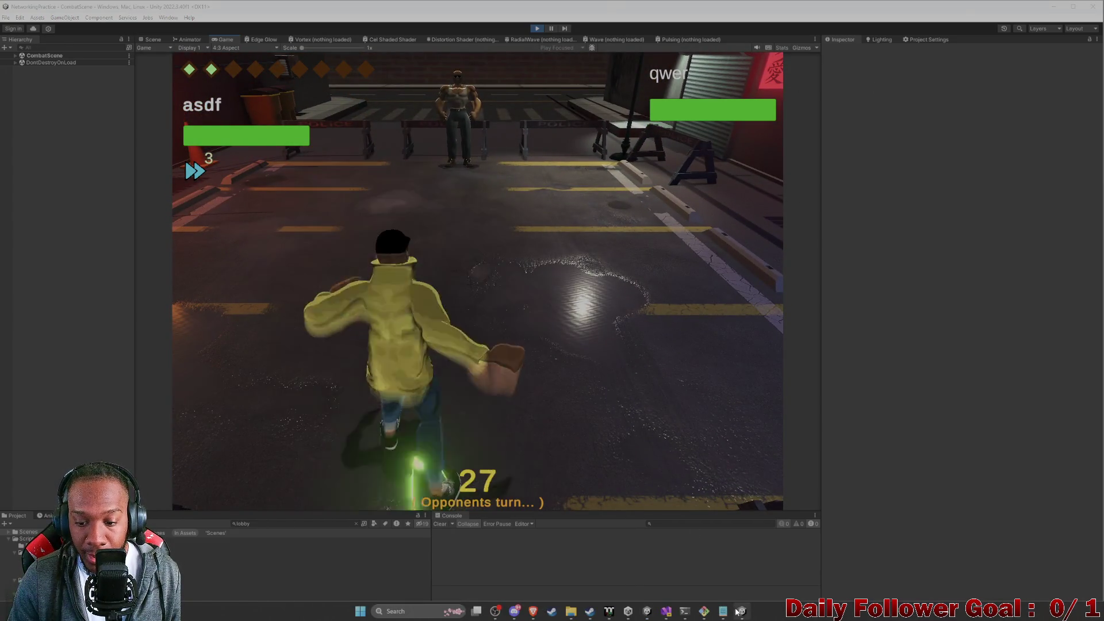
- Open the attack list in the Game view and select the Haste button in the Scene view
{"action": "left_click", "coordinate": [741, 610]}
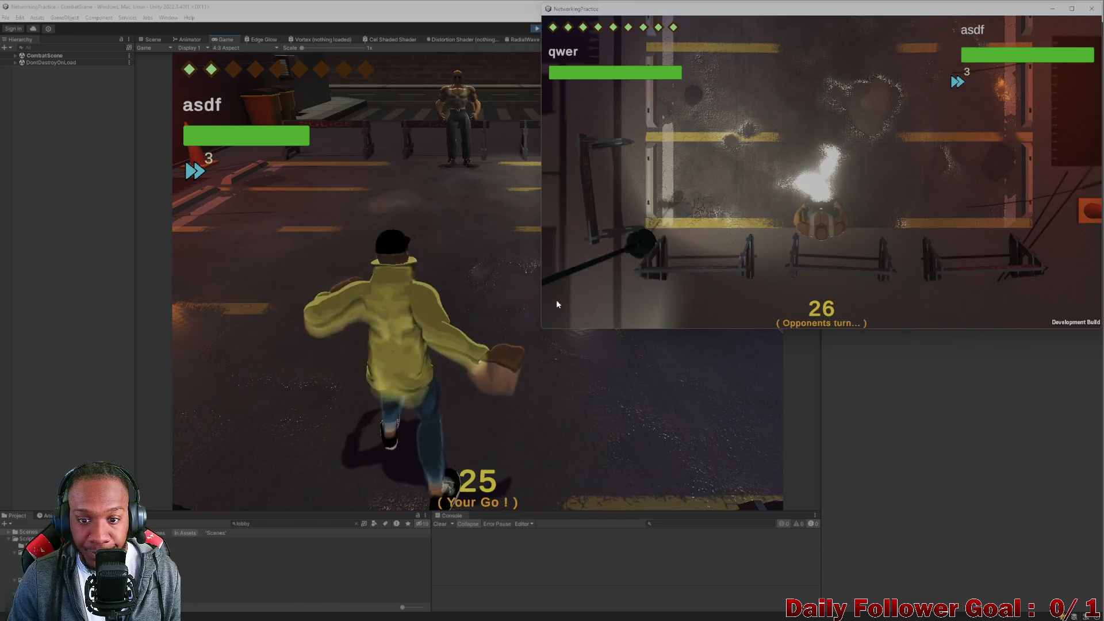
{"action": "left_click", "coordinate": [358, 263]}
{"action": "left_click", "coordinate": [151, 39]}
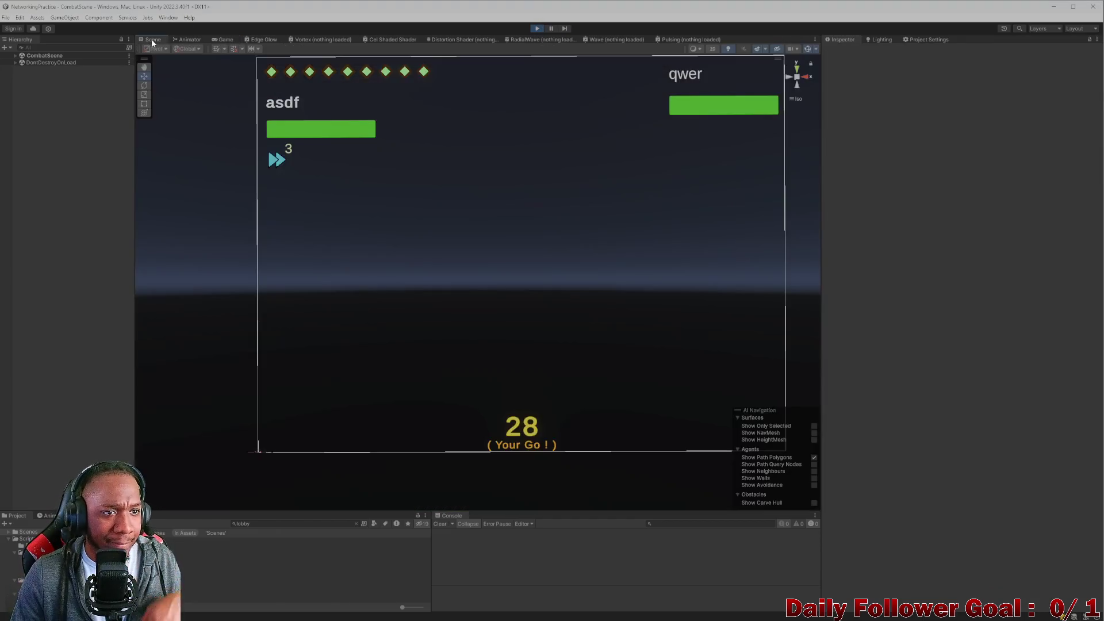
{"action": "left_click", "coordinate": [188, 39]}
{"action": "left_click", "coordinate": [224, 39]}
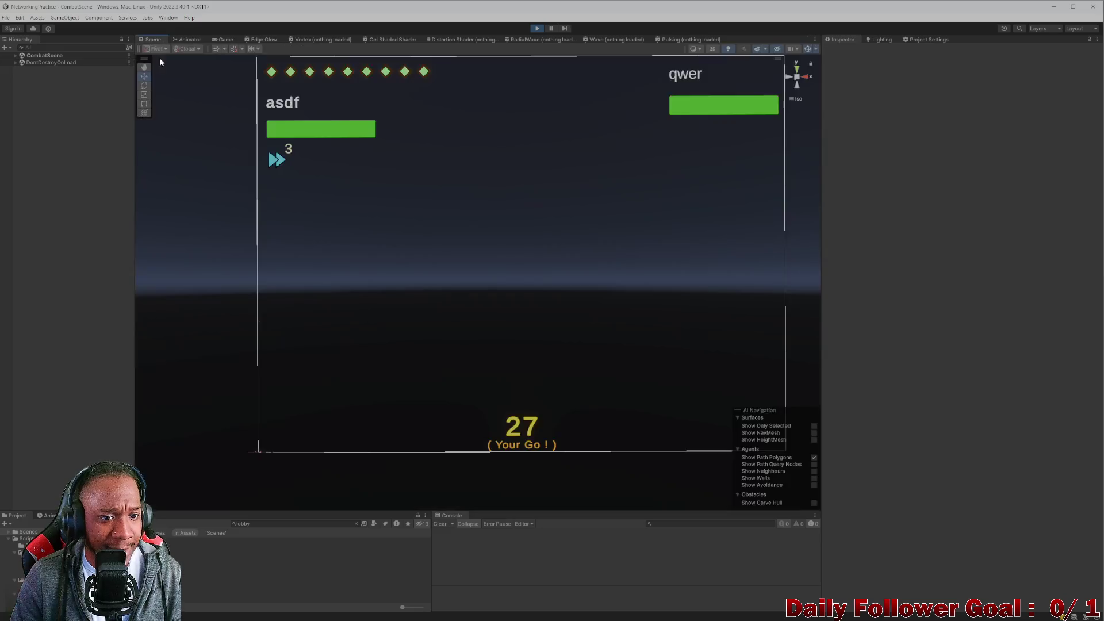
{"action": "left_click", "coordinate": [188, 39]}
{"action": "left_click", "coordinate": [224, 39]}
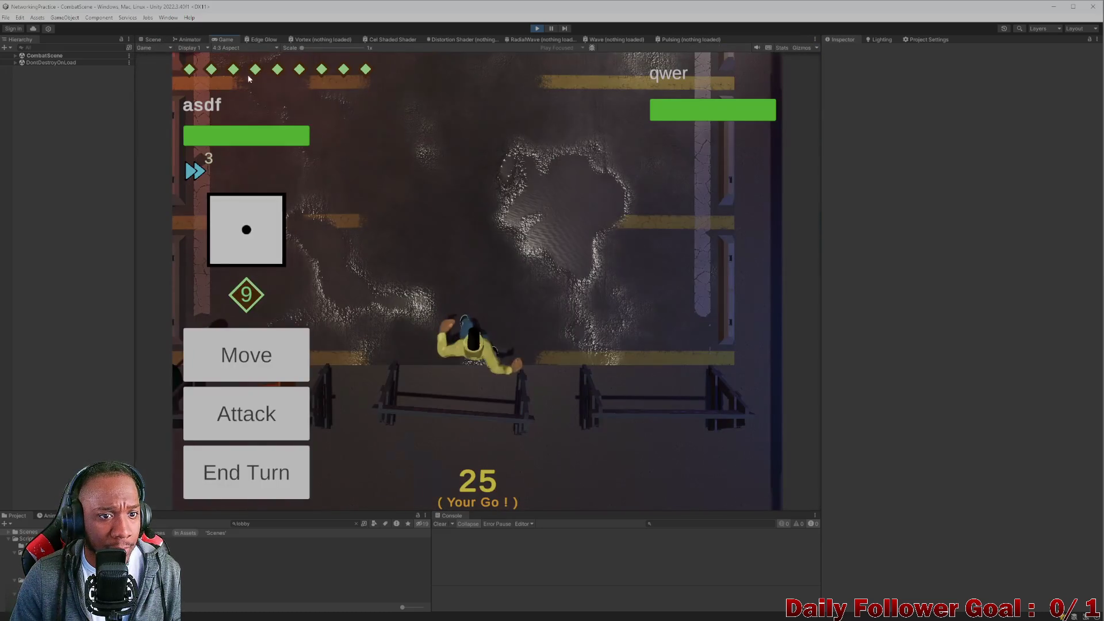
{"action": "left_click", "coordinate": [264, 427]}
{"action": "left_click", "coordinate": [151, 39]}
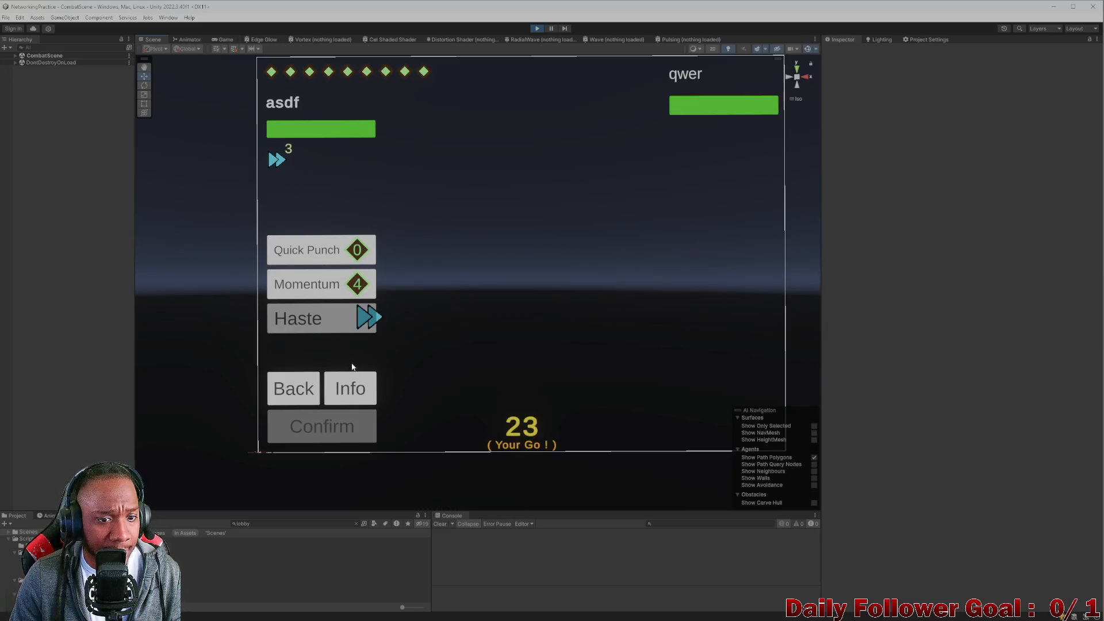
{"action": "left_click", "coordinate": [373, 321]}
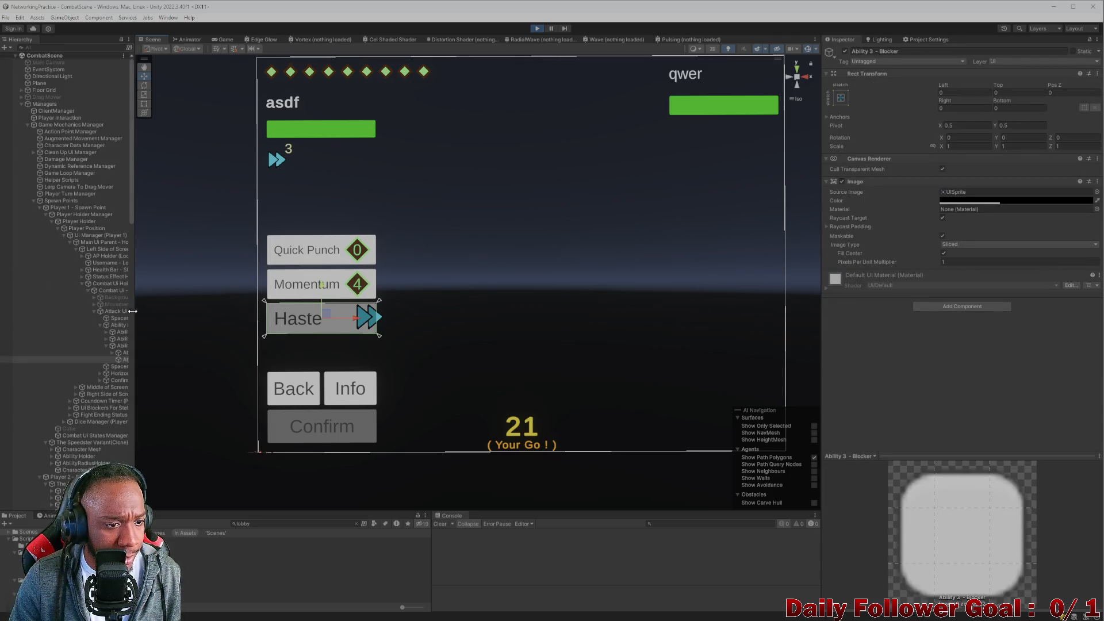
- Expand Ability 3 - Combat Ui down to Character Specific Ui (3) and Haste Display Holder, then stop play
{"action": "left_click_drag", "start_coordinate": [133, 311], "coordinate": [253, 313]}
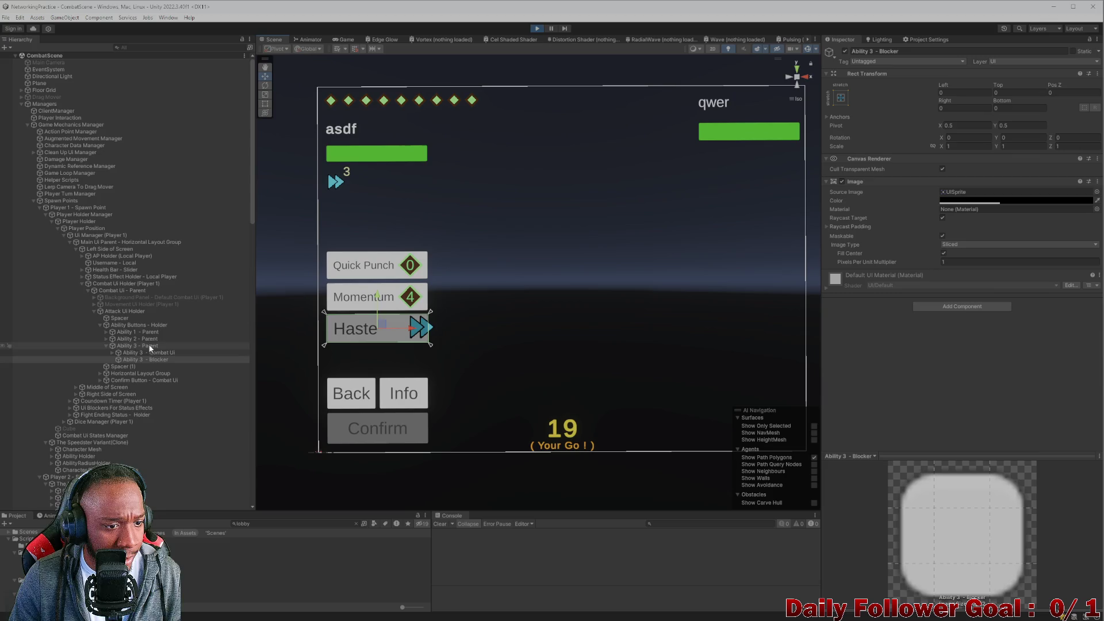
{"action": "left_click", "coordinate": [110, 352]}
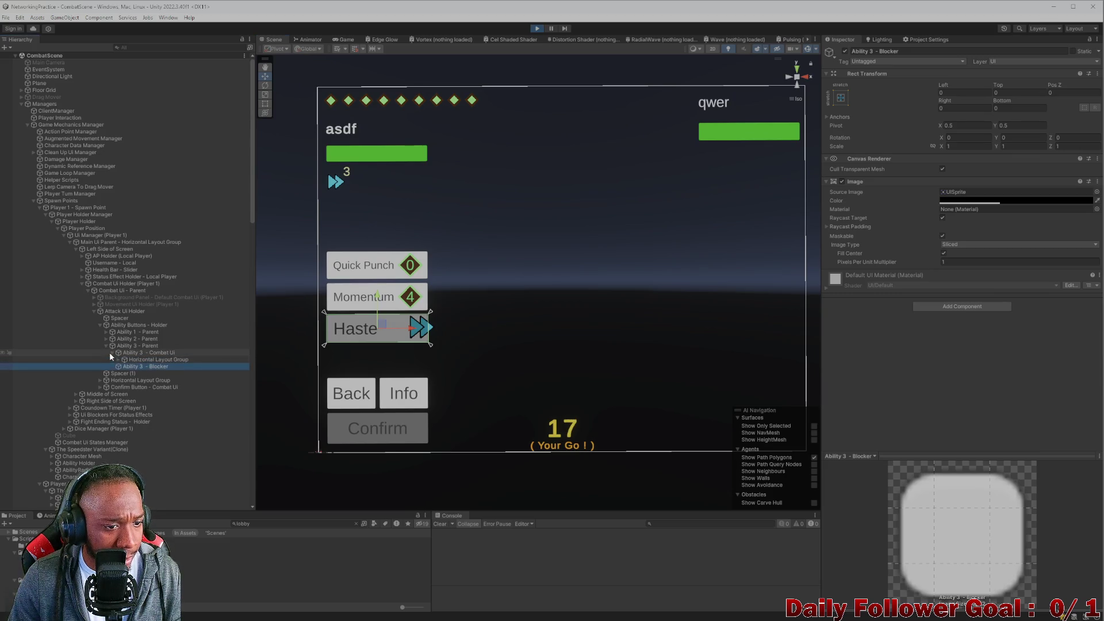
{"action": "left_click", "coordinate": [118, 359]}
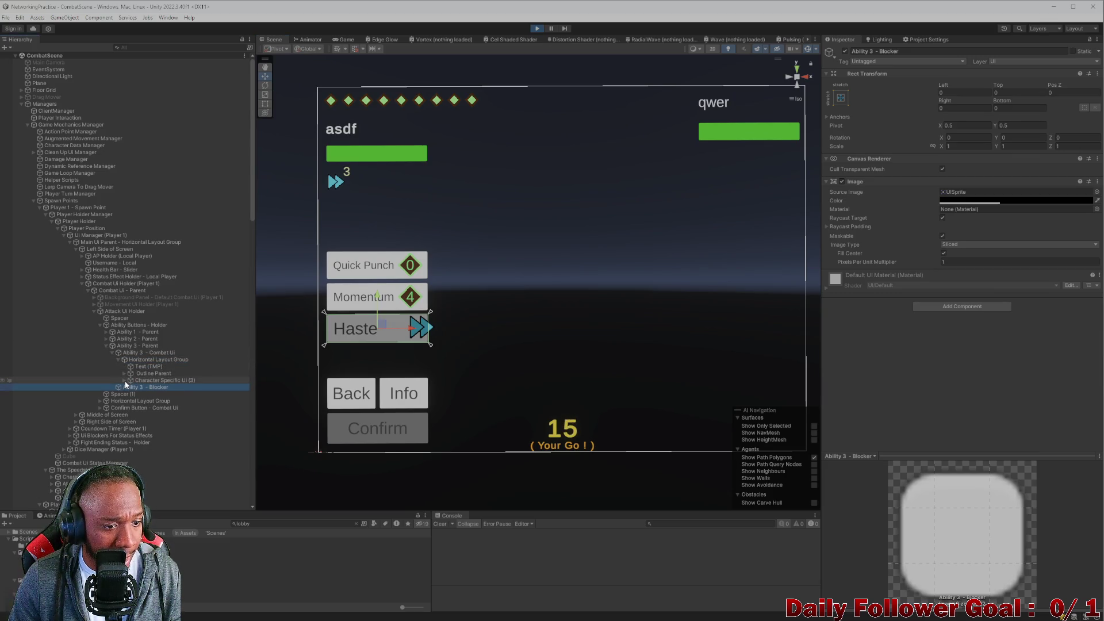
{"action": "left_click", "coordinate": [125, 380]}
{"action": "left_click", "coordinate": [149, 387]}
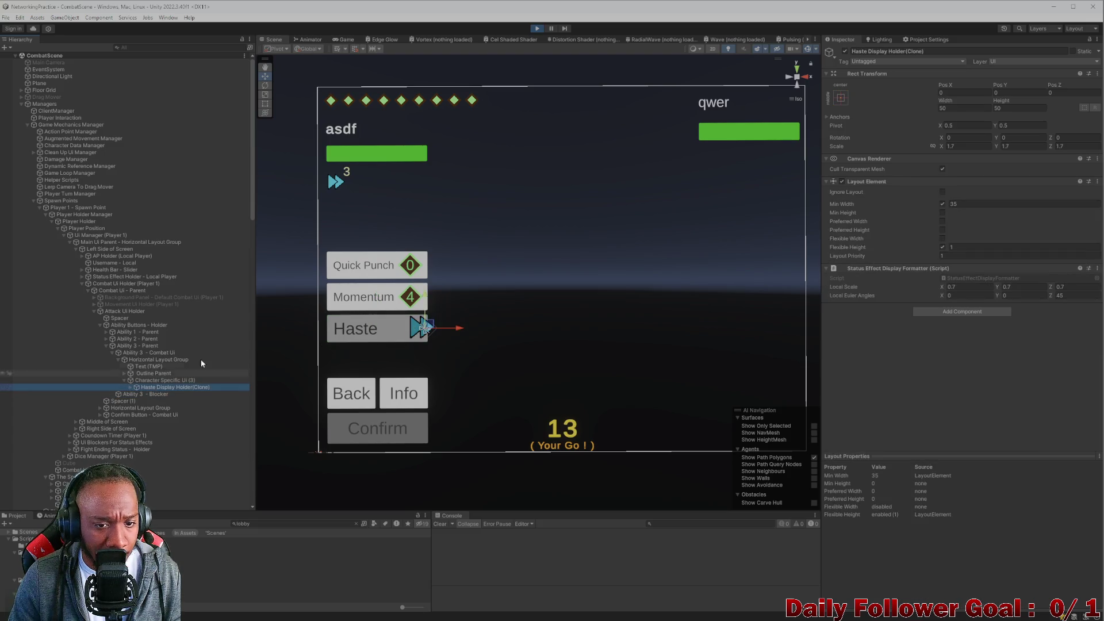
{"action": "left_click", "coordinate": [826, 50]}
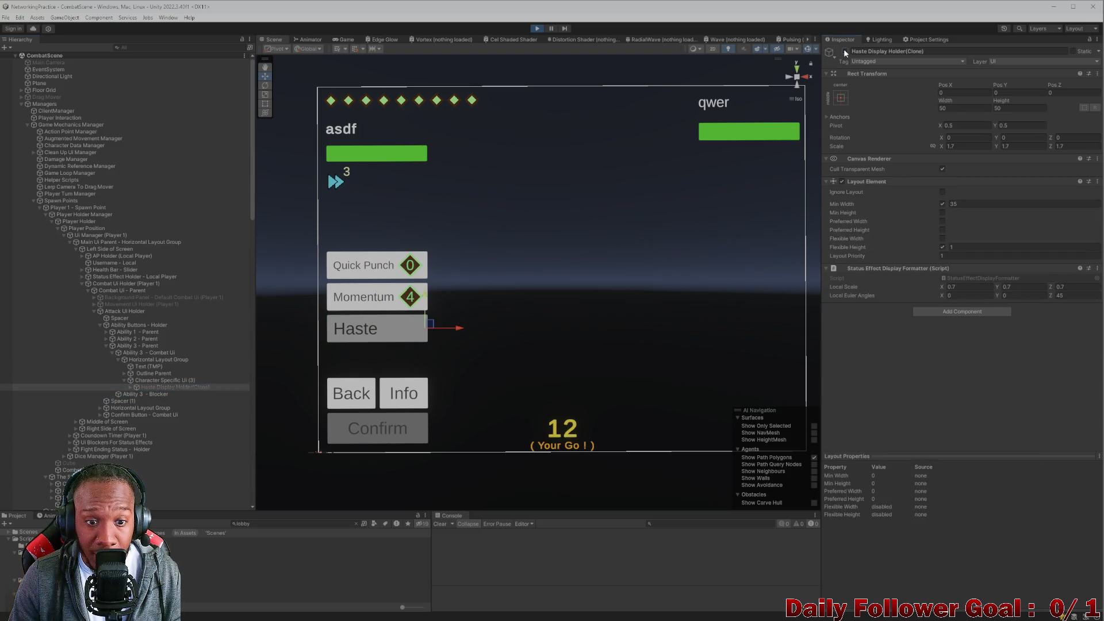
{"action": "left_click", "coordinate": [130, 387]}
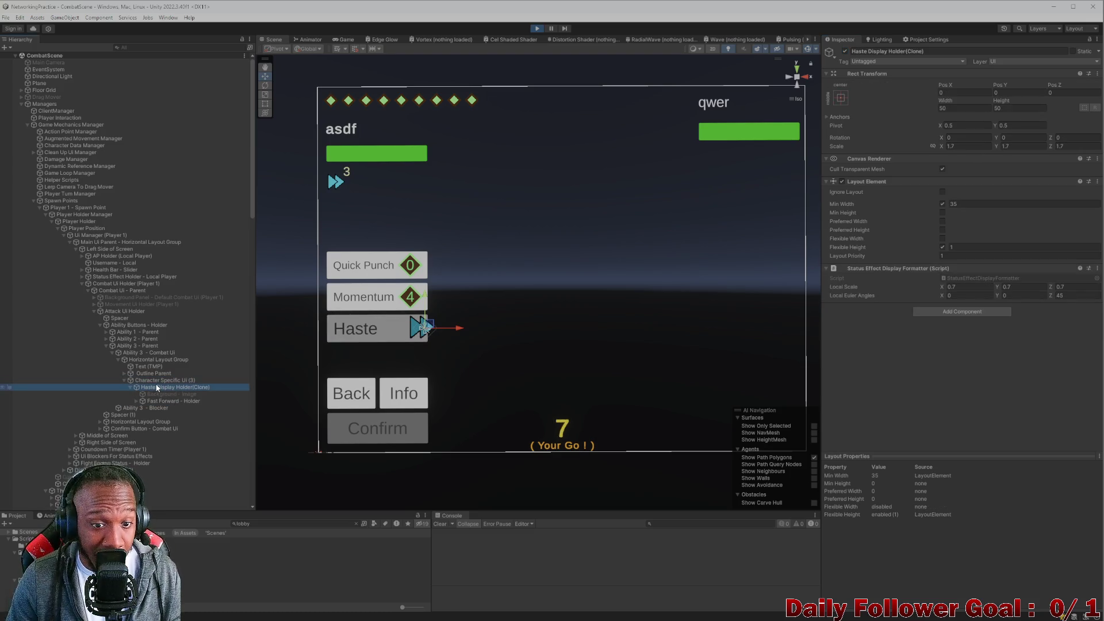
{"action": "left_click", "coordinate": [157, 380]}
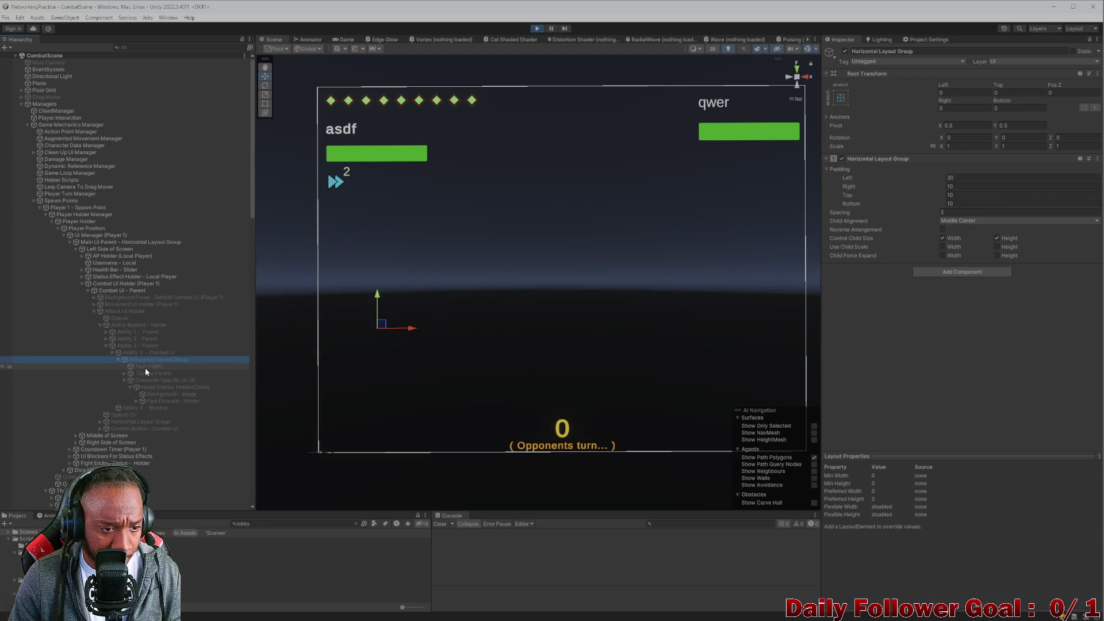
{"action": "left_click", "coordinate": [537, 28]}
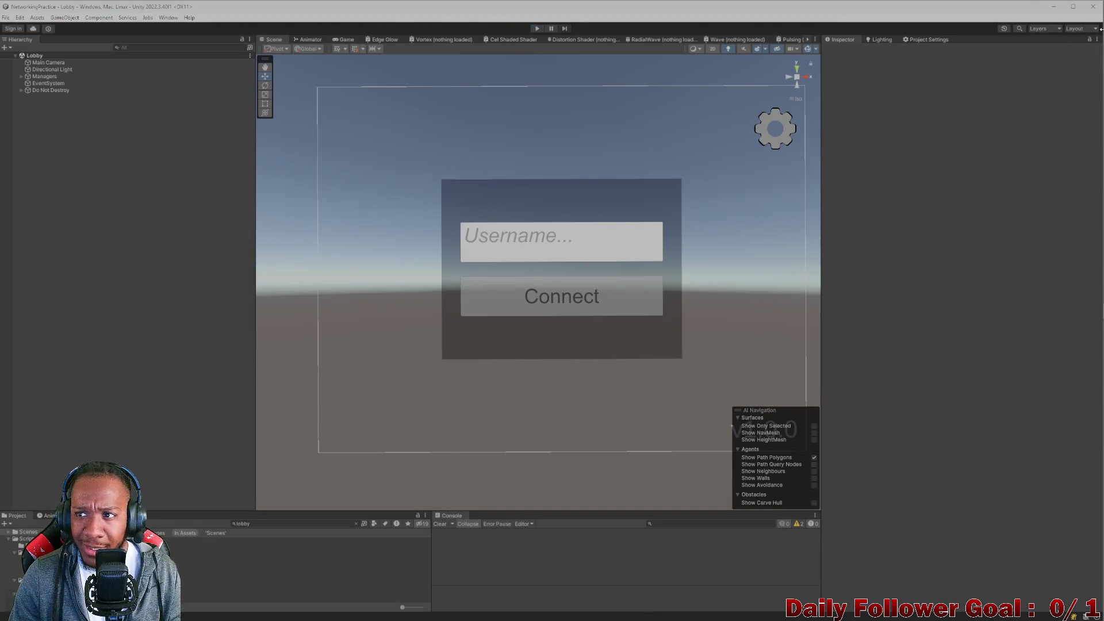
- Close the game build, stop GameServerCore debugging, close Git Bash, and bring Unity back
{"action": "left_click", "coordinate": [1053, 9]}
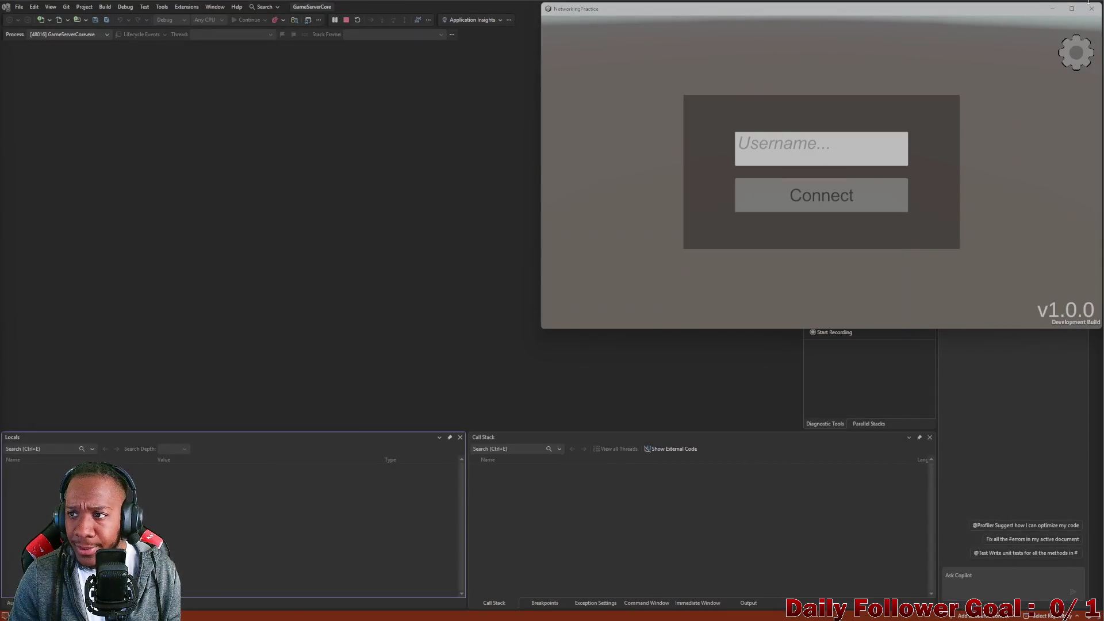
{"action": "left_click", "coordinate": [1090, 8]}
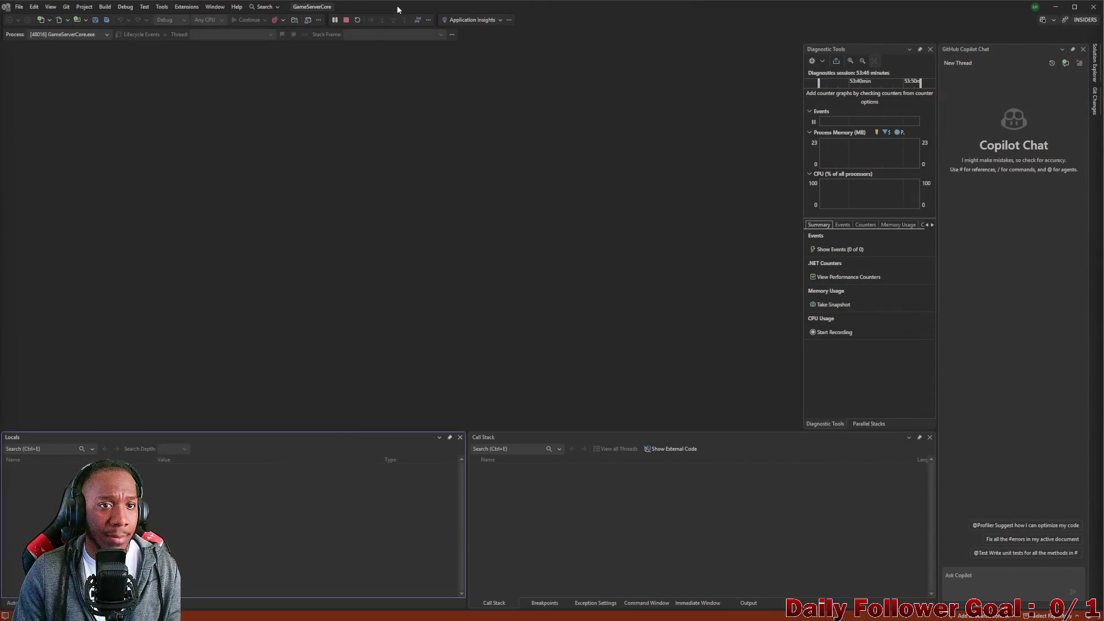
{"action": "left_click", "coordinate": [345, 20]}
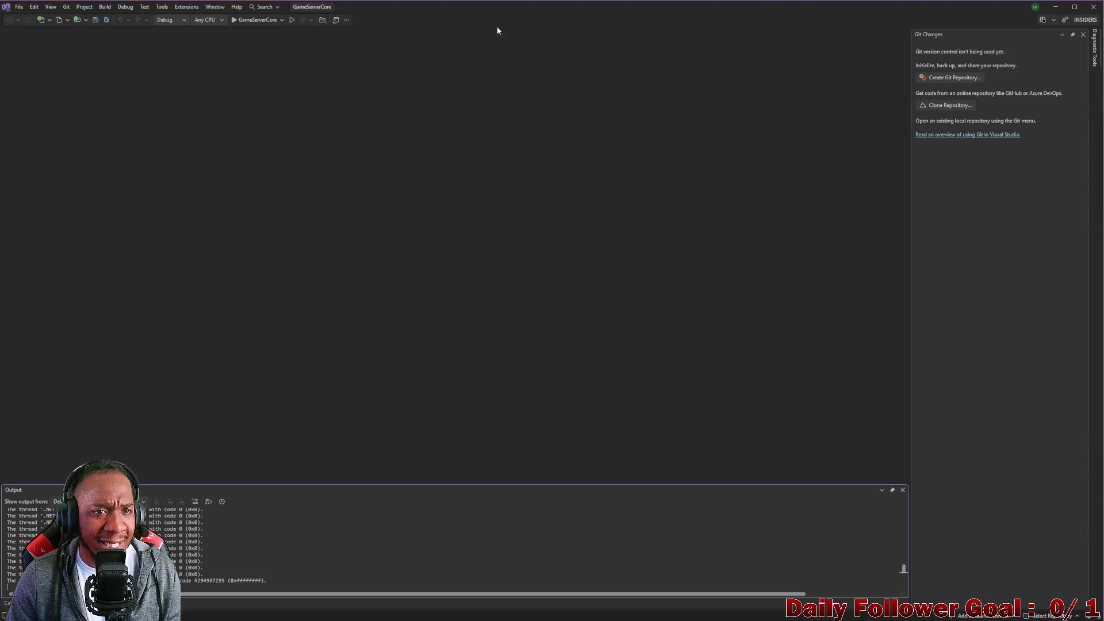
{"action": "left_click", "coordinate": [1057, 8]}
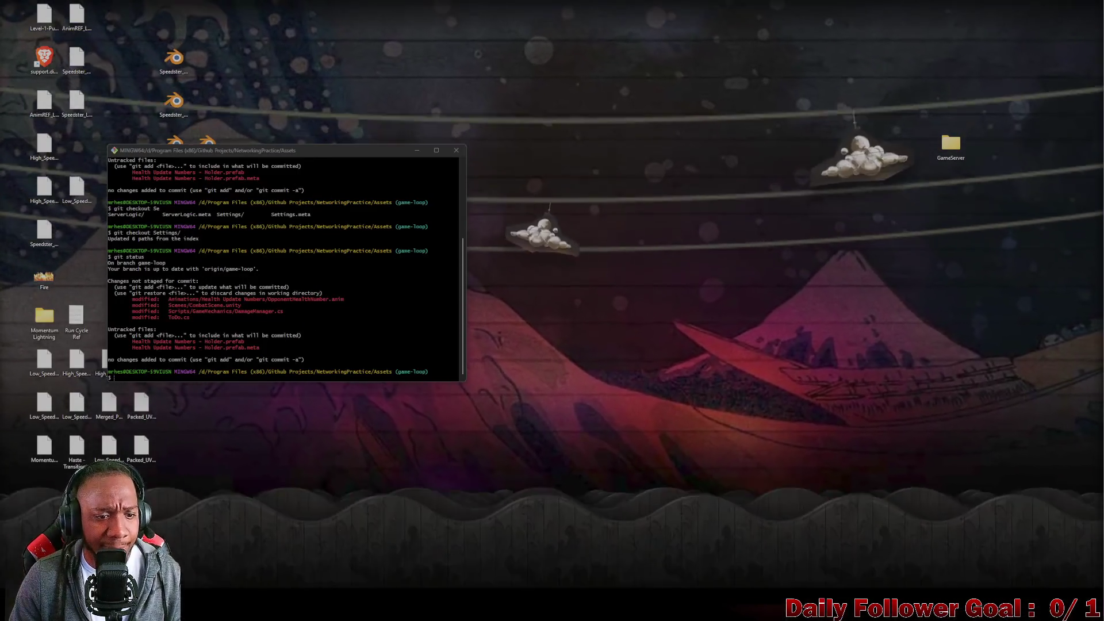
{"action": "left_click", "coordinate": [455, 151]}
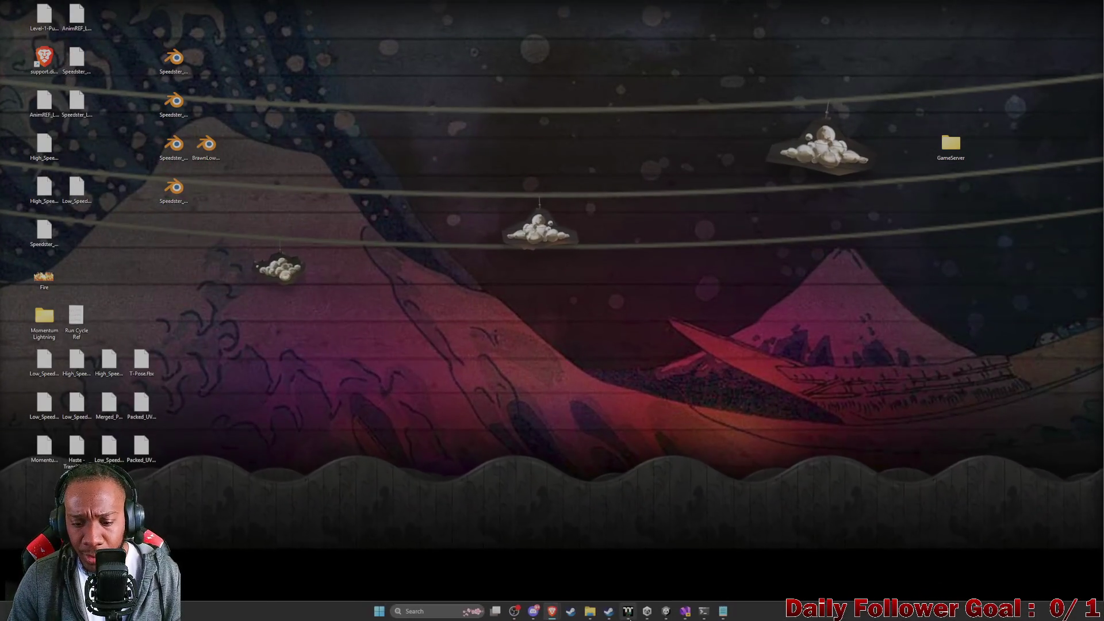
{"action": "left_click", "coordinate": [667, 607]}
{"action": "left_click", "coordinate": [279, 526]}
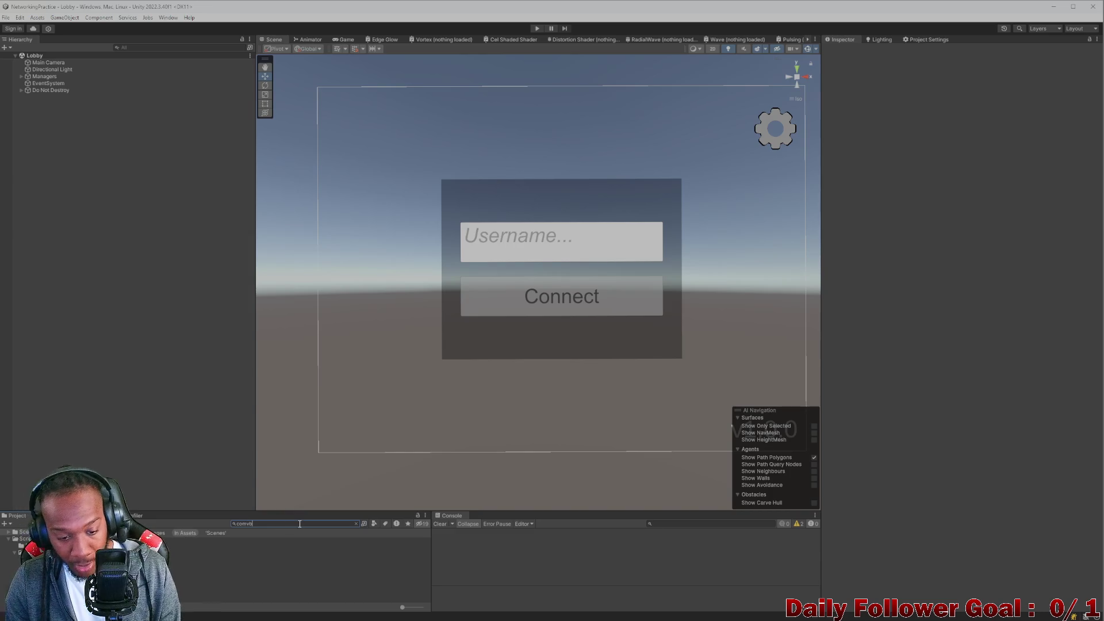
- Open CombatScene and expand Ability 3 - Combat Ui in the unfiltered Hierarchy
{"action": "key", "text": "BackSpace"}
{"action": "type", "text": "b"}
{"action": "double_click", "coordinate": [167, 548]}
{"action": "left_click", "coordinate": [144, 48]}
{"action": "type", "text": "abi"}
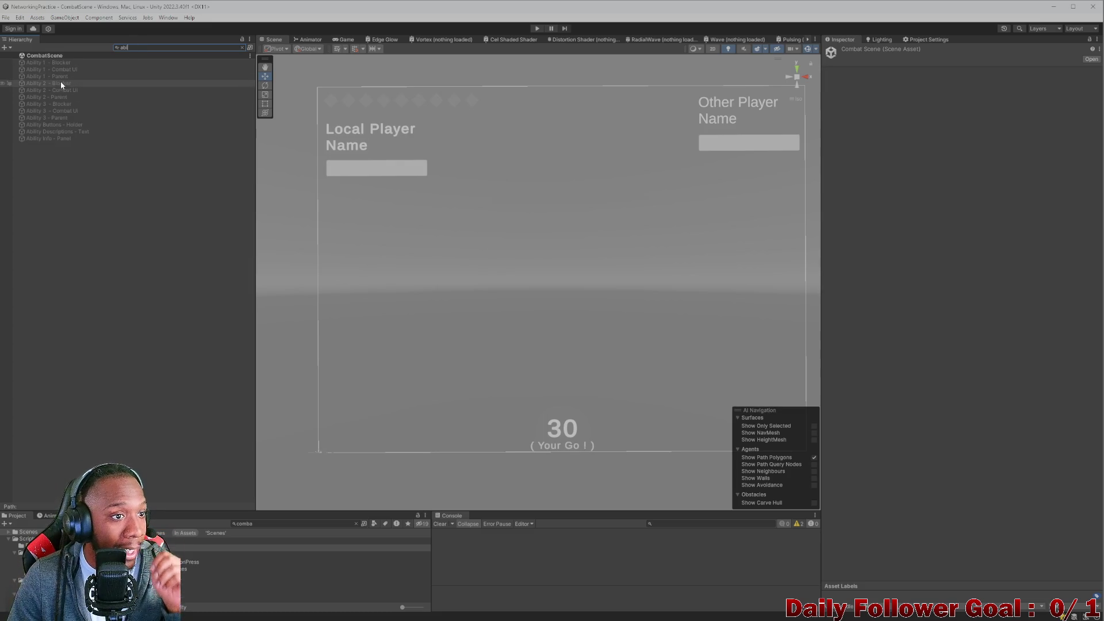
{"action": "left_click", "coordinate": [62, 111]}
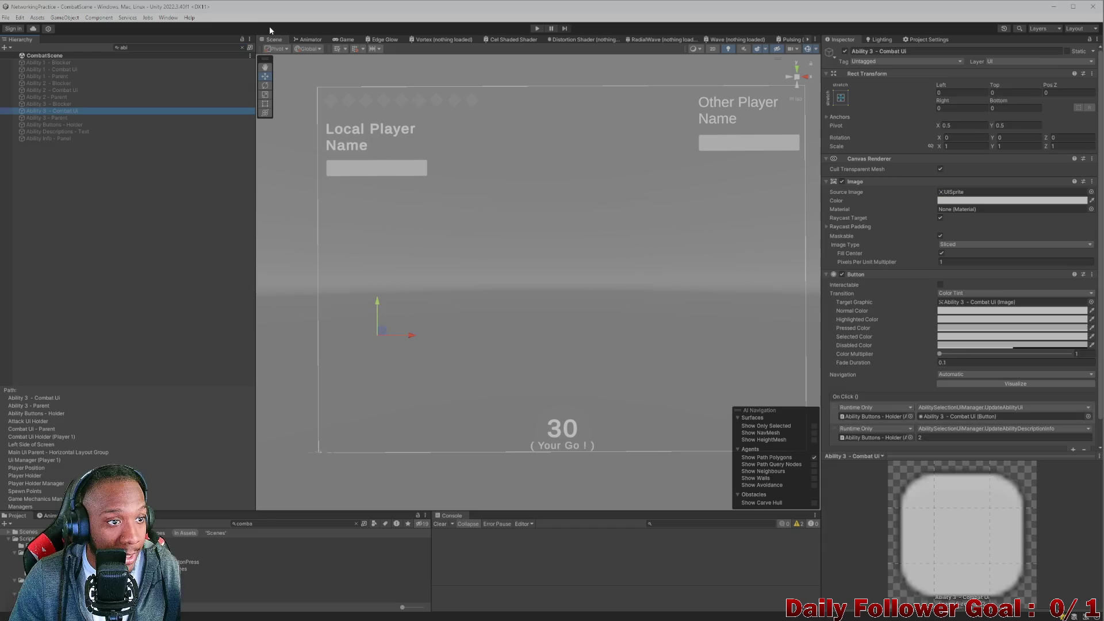
{"action": "left_click", "coordinate": [242, 48]}
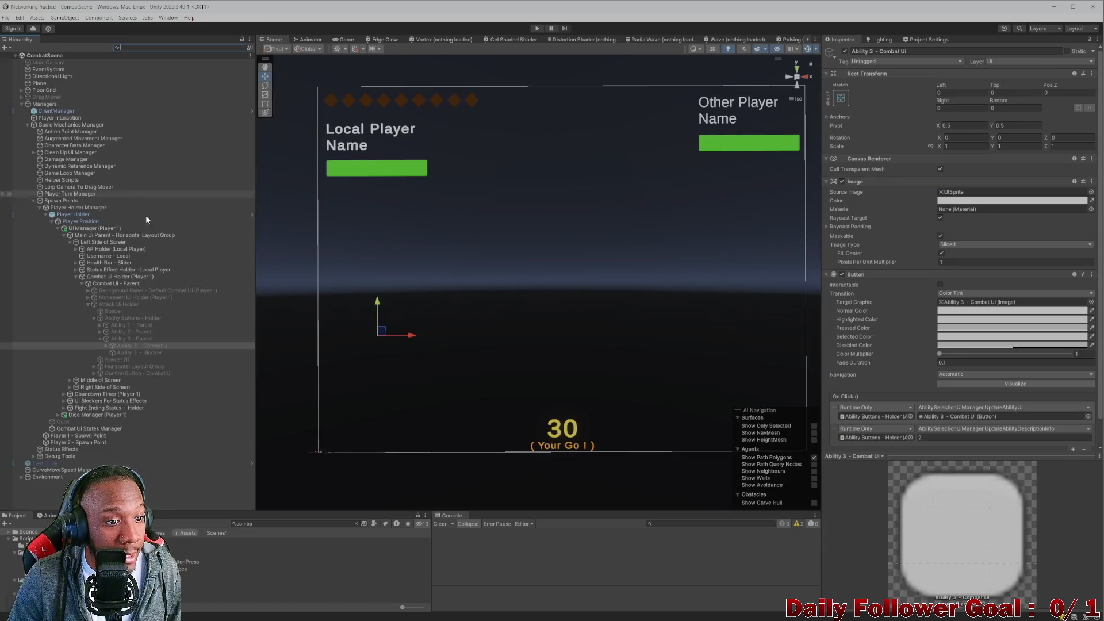
{"action": "left_click", "coordinate": [106, 345]}
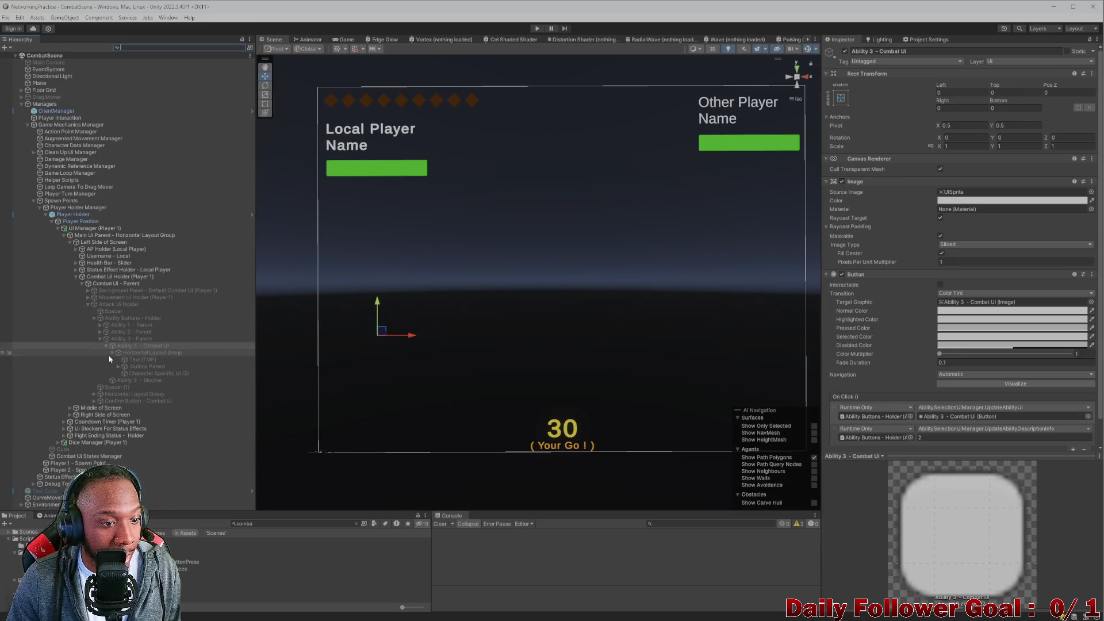
{"action": "left_click", "coordinate": [138, 372]}
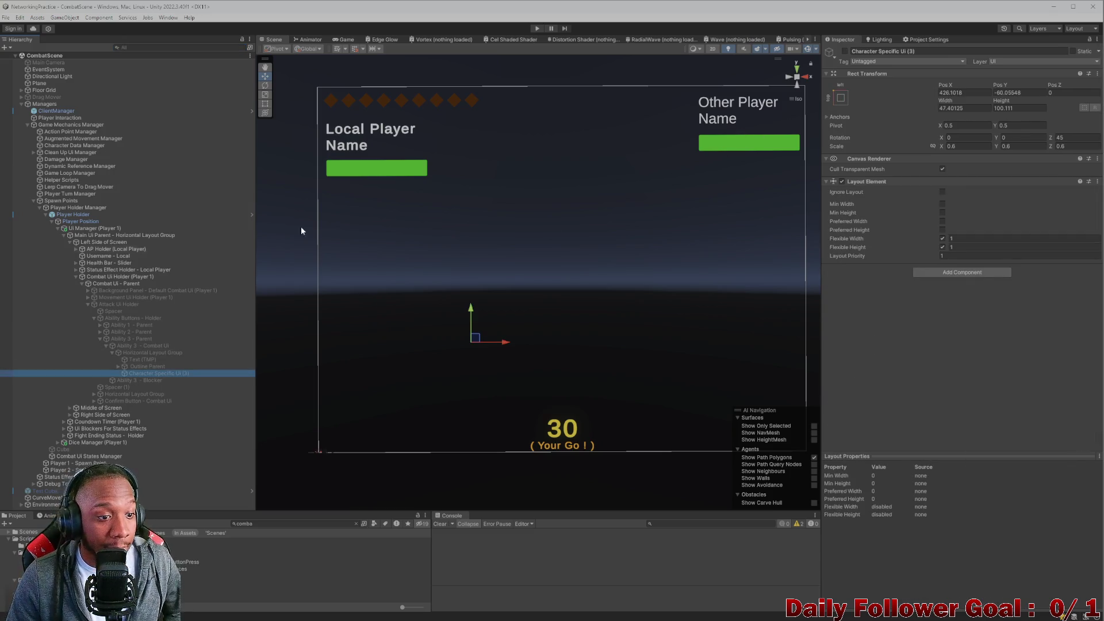
- Activate Attack Ui Holder and Character Specific Ui (3), and test toggling Outline Parent off and on
{"action": "left_click", "coordinate": [119, 303]}
{"action": "left_click", "coordinate": [844, 51]}
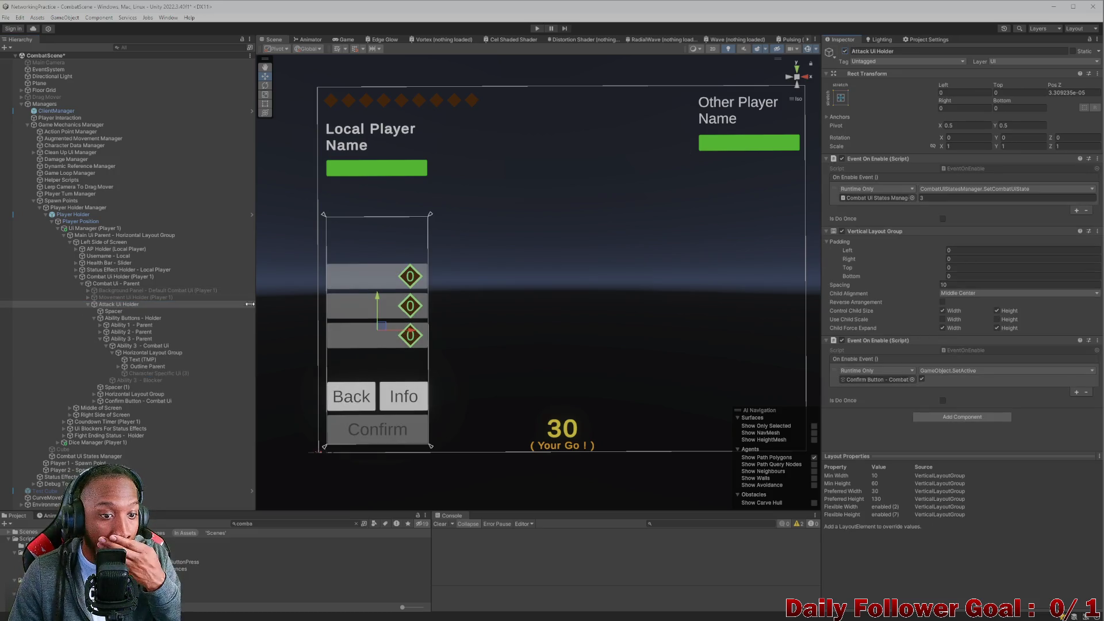
{"action": "left_click", "coordinate": [161, 374]}
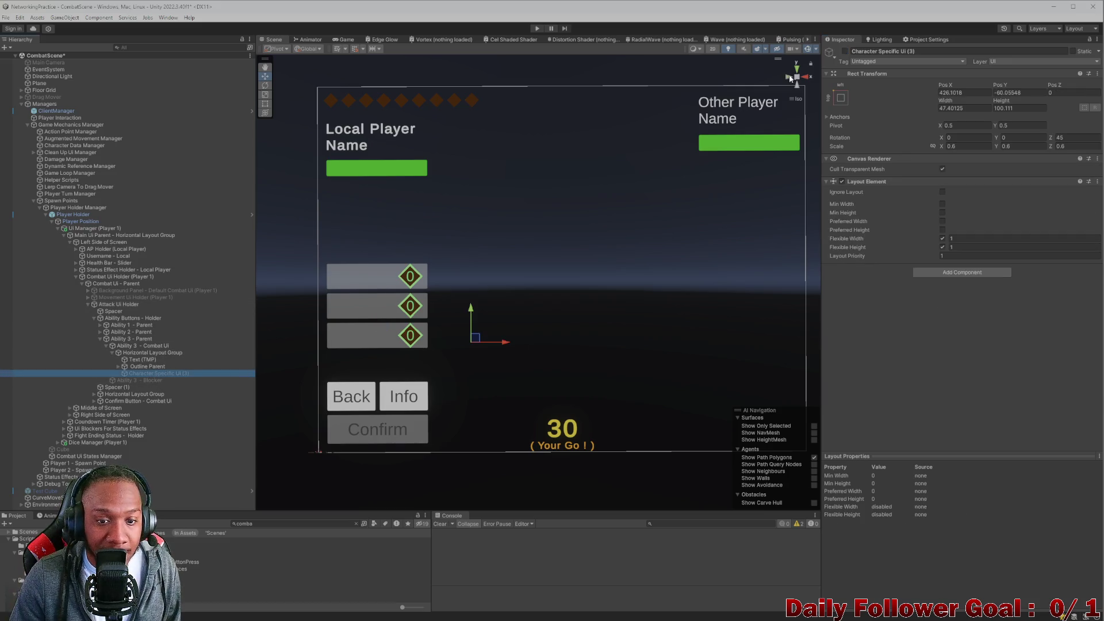
{"action": "left_click", "coordinate": [844, 51]}
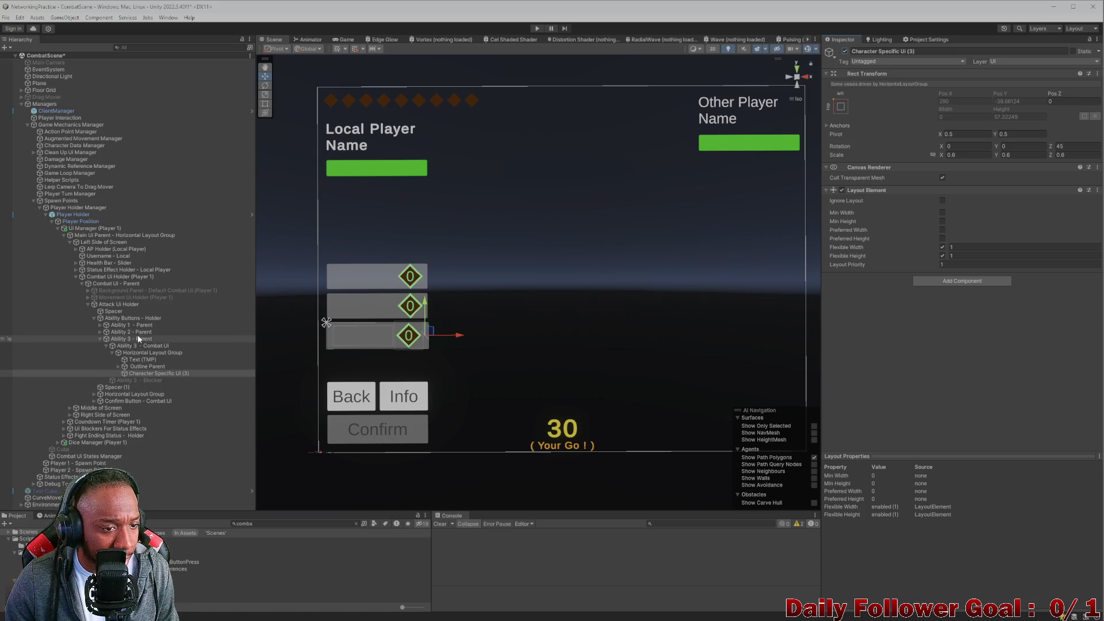
{"action": "left_click", "coordinate": [145, 367]}
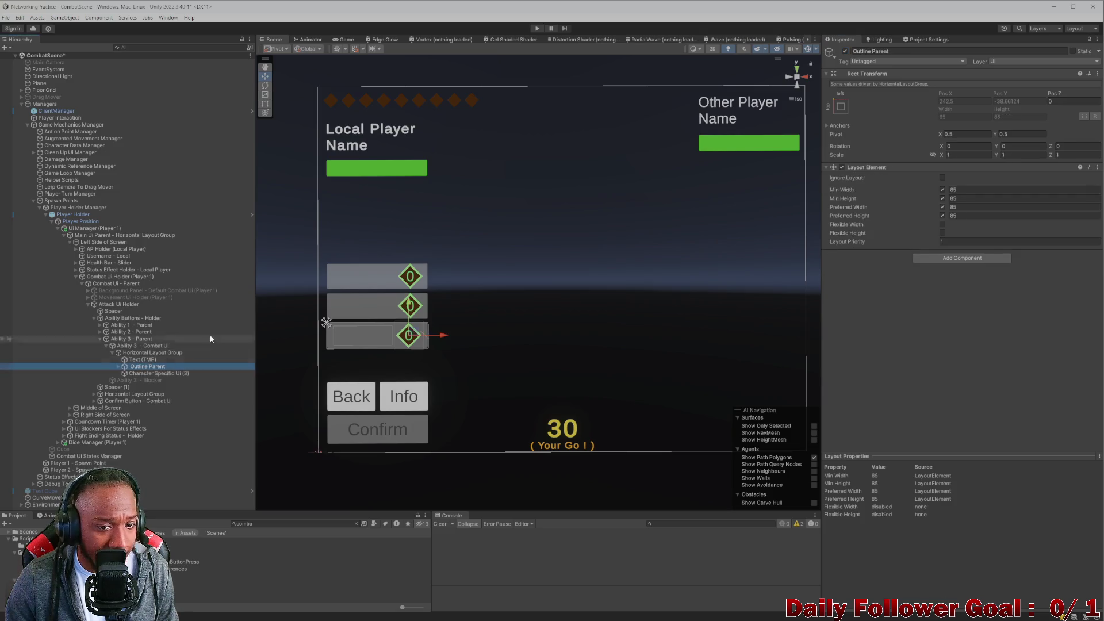
{"action": "left_click", "coordinate": [845, 52]}
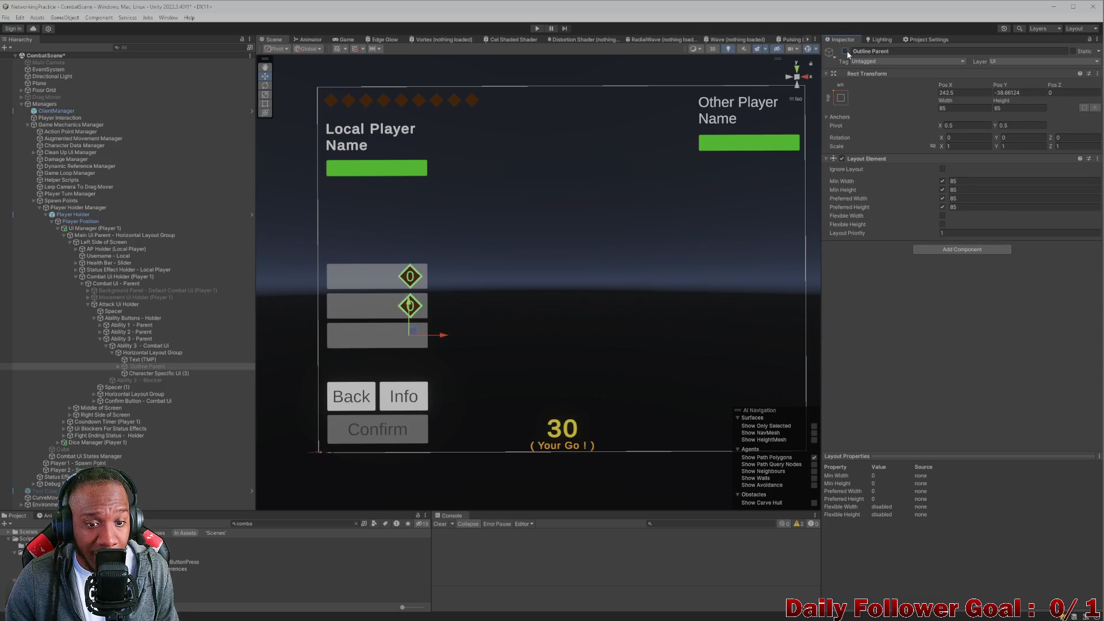
{"action": "left_click", "coordinate": [845, 52]}
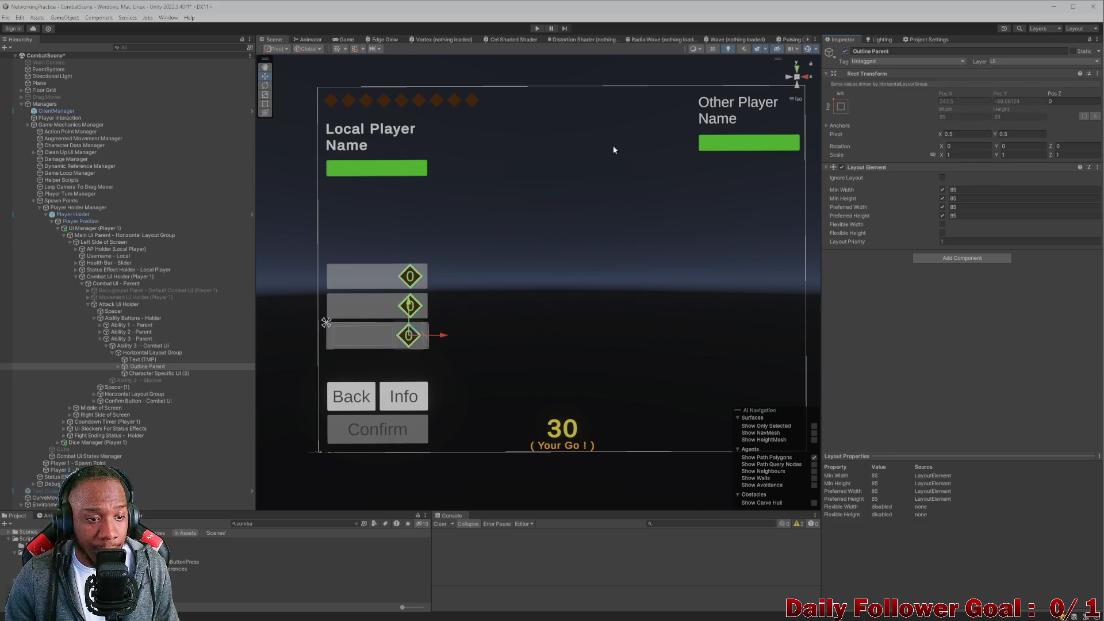
{"action": "left_click", "coordinate": [144, 373]}
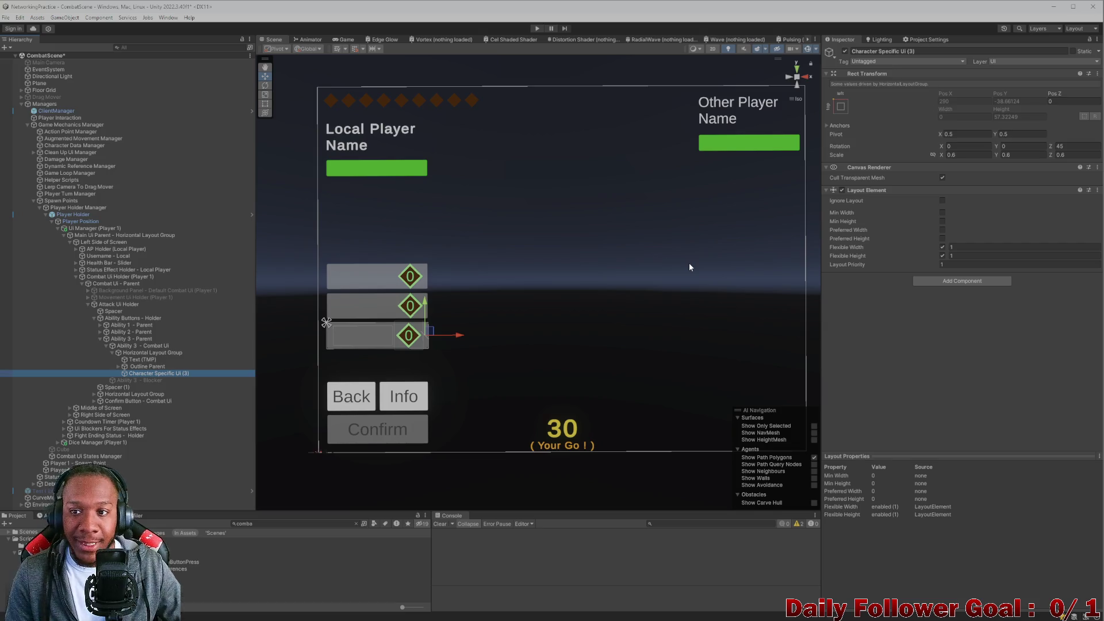
- Set Character Specific Ui (3)'s pivot X to 0.5 and re-enable Outline Parent
{"action": "left_click_drag", "start_coordinate": [941, 135], "coordinate": [868, 134]}
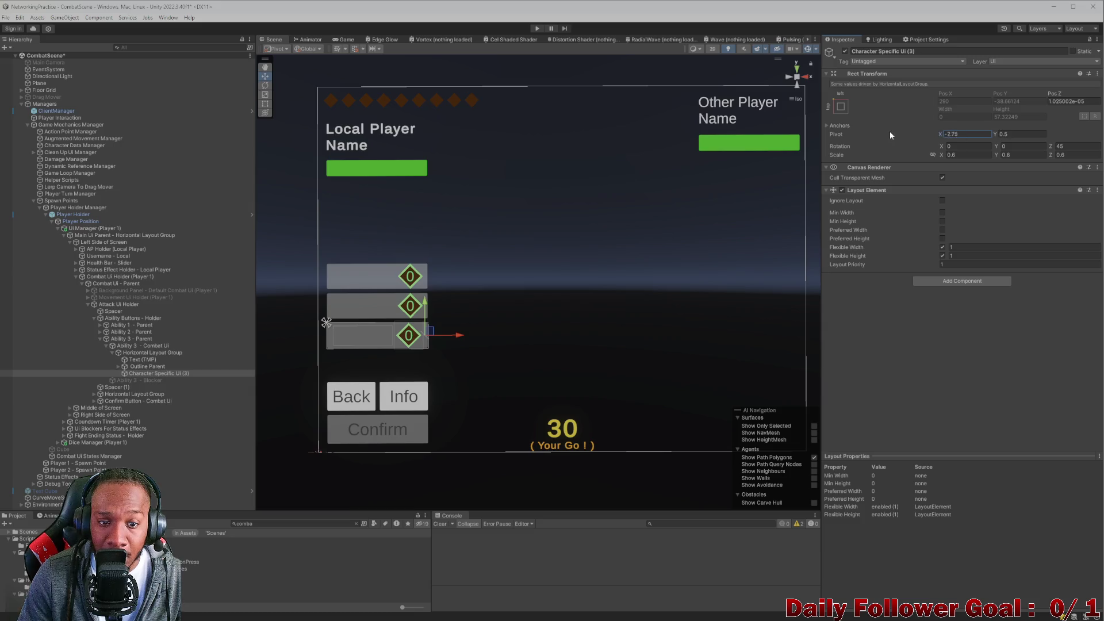
{"action": "left_click", "coordinate": [144, 366]}
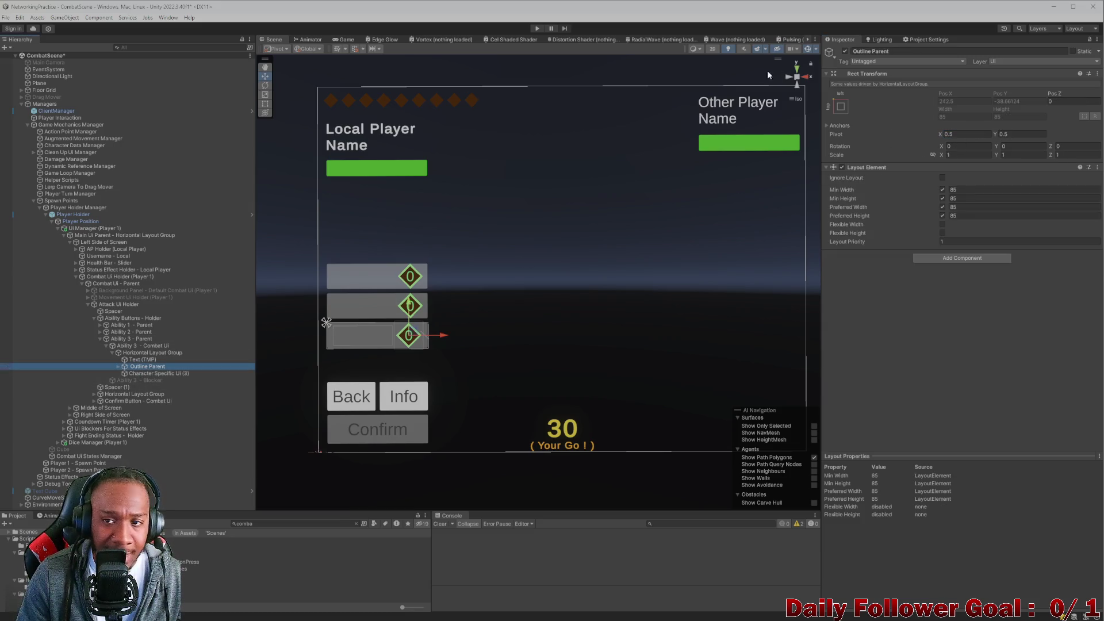
{"action": "left_click", "coordinate": [845, 52]}
{"action": "left_click", "coordinate": [156, 373]}
{"action": "mouse_move", "coordinate": [937, 140]}
{"action": "left_mouse_down"}
{"action": "mouse_move", "coordinate": [890, 142]}
{"action": "mouse_move", "coordinate": [940, 135]}
{"action": "left_mouse_up"}
{"action": "type", "text": "0.5"}
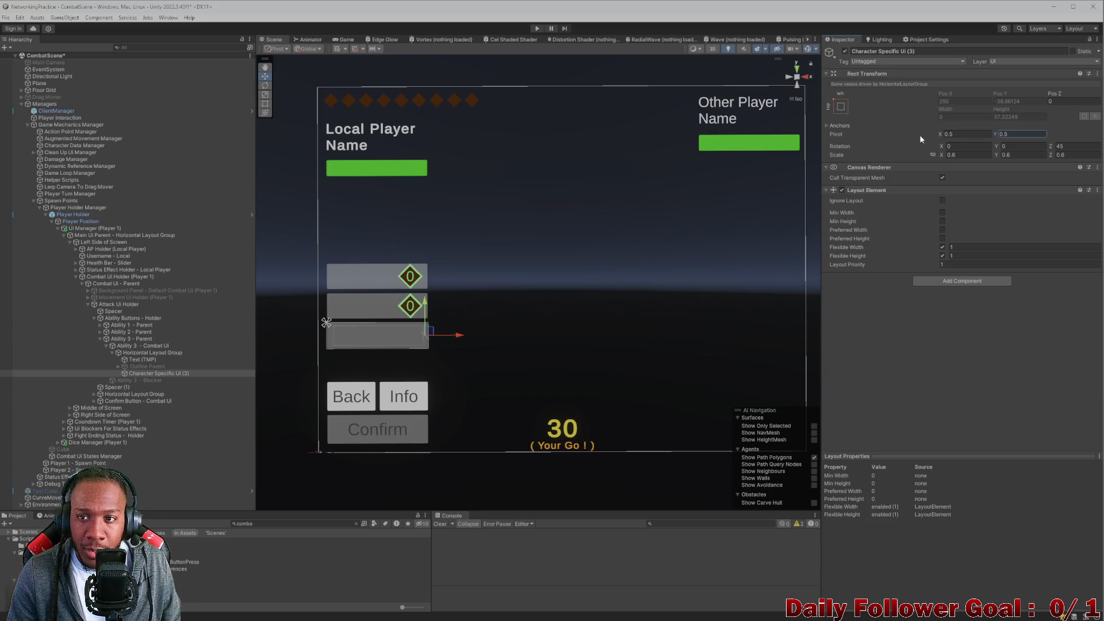
{"action": "left_click", "coordinate": [144, 367]}
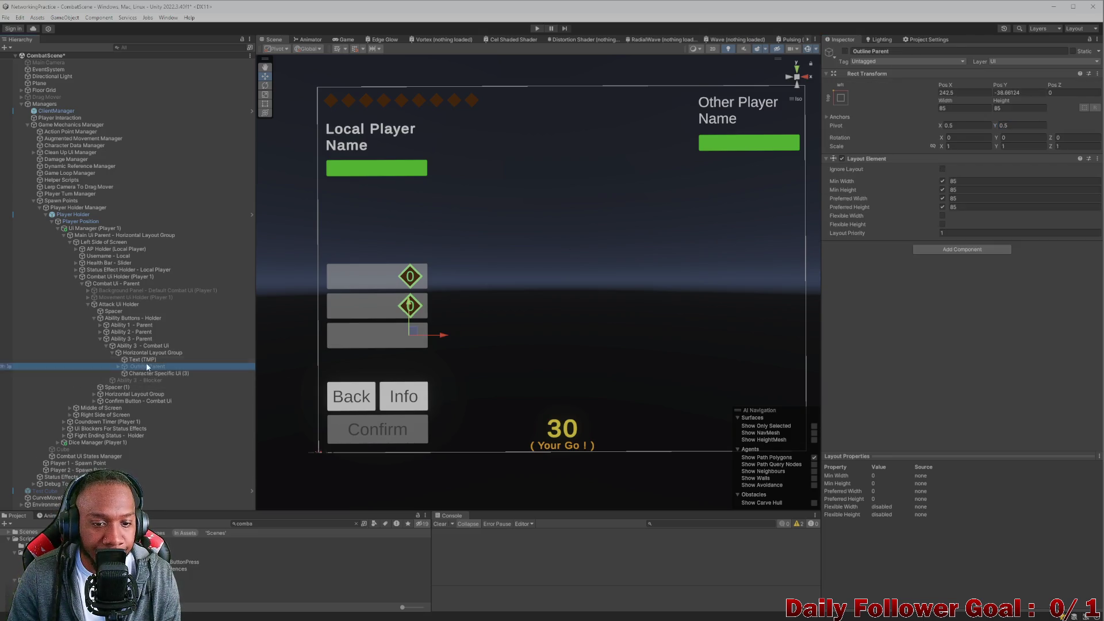
{"action": "left_click", "coordinate": [845, 51]}
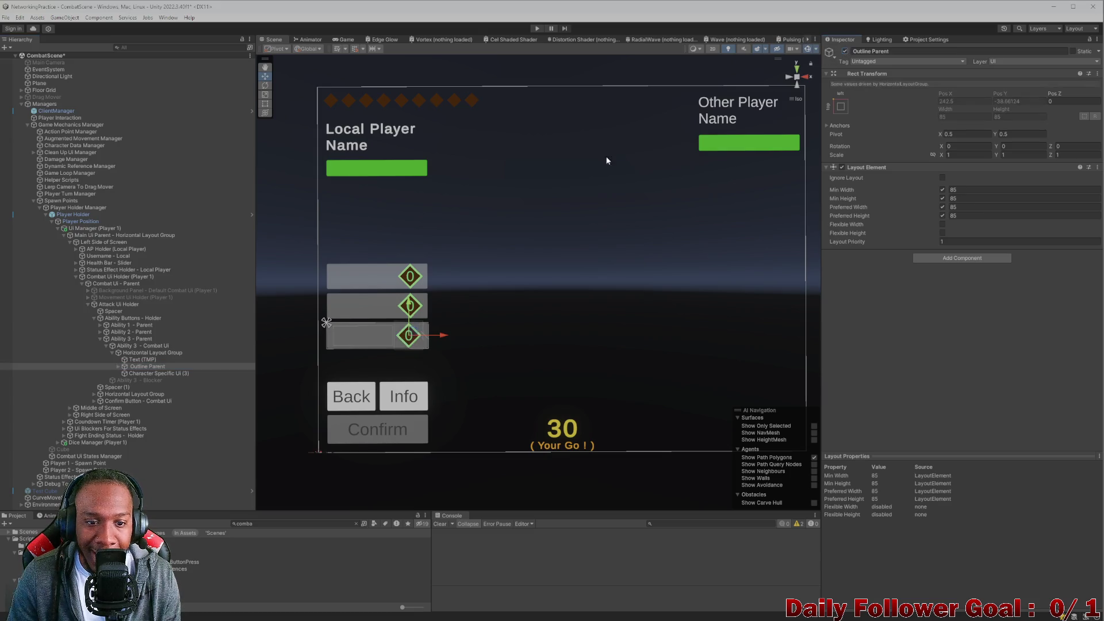
{"action": "left_click", "coordinate": [147, 361]}
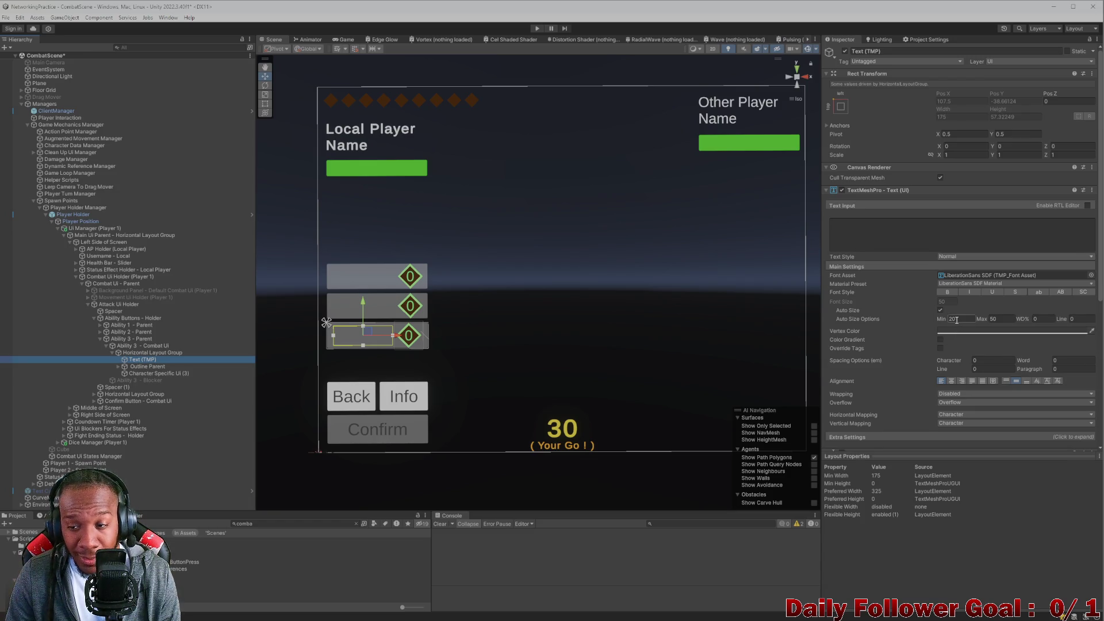
{"action": "left_click", "coordinate": [927, 238]}
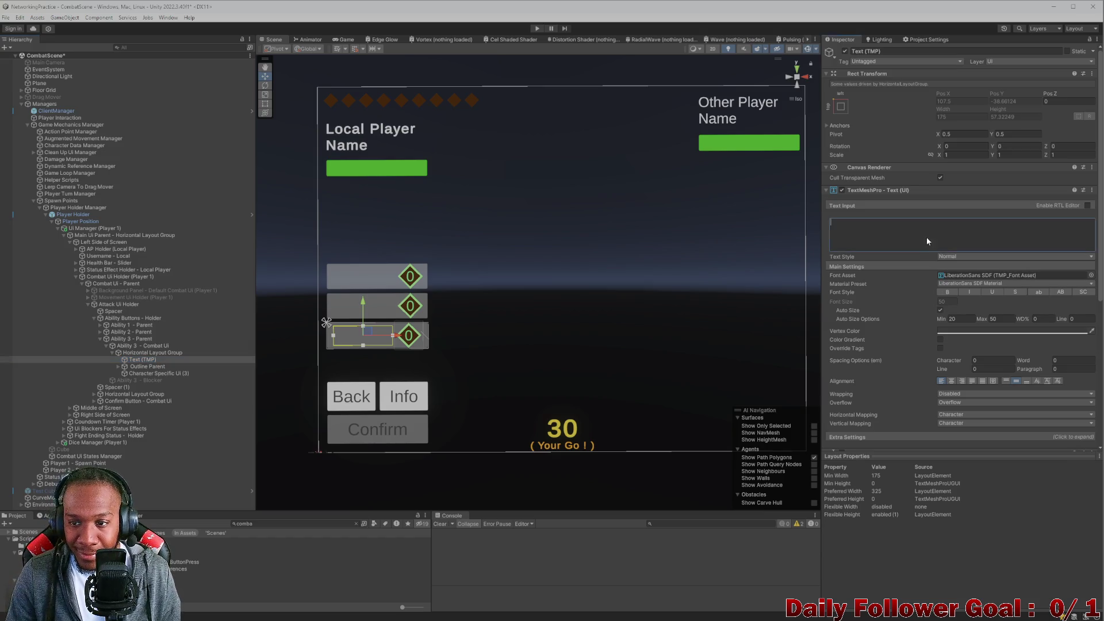
{"action": "type", "text": "sdf"}
{"action": "type", "text": "gdfgdfgdfgdfgdfgdfg"}
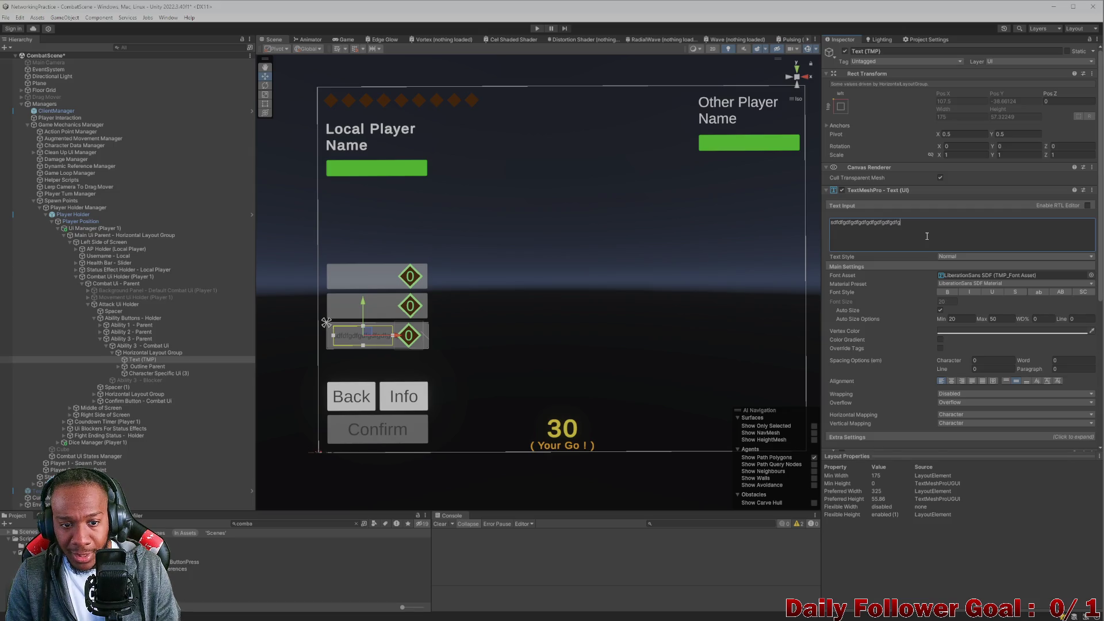
{"action": "key", "text": "BackSpace"}
{"action": "key", "text": "BackSpace"}
{"action": "key", "text": "BackSpace"}
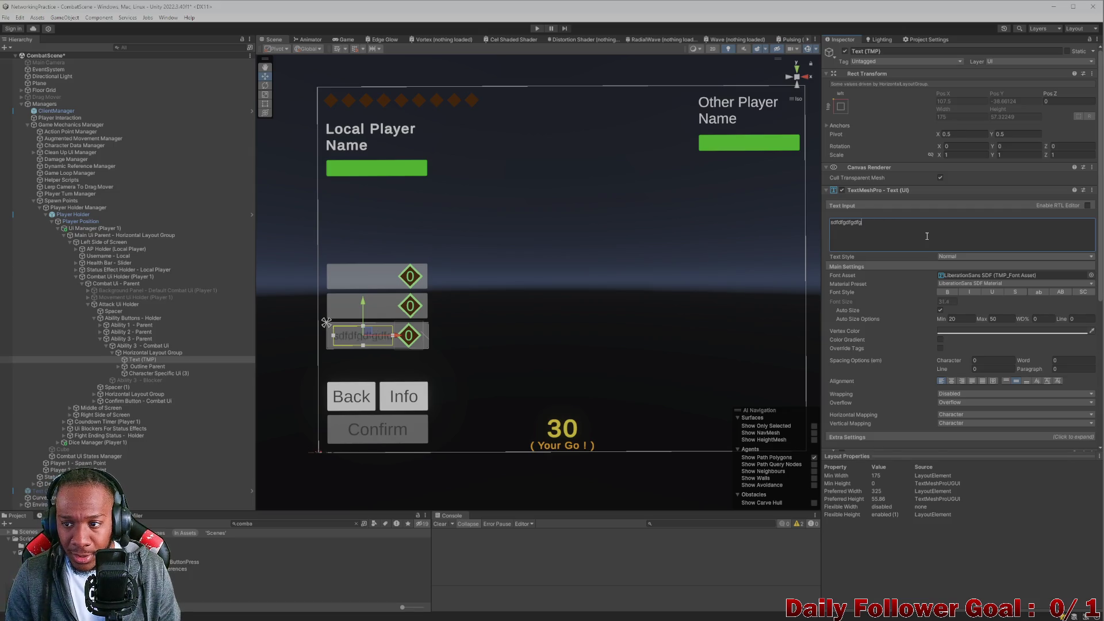
{"action": "scroll", "coordinate": [918, 262], "scroll_direction": "down", "scroll_amount": 3}
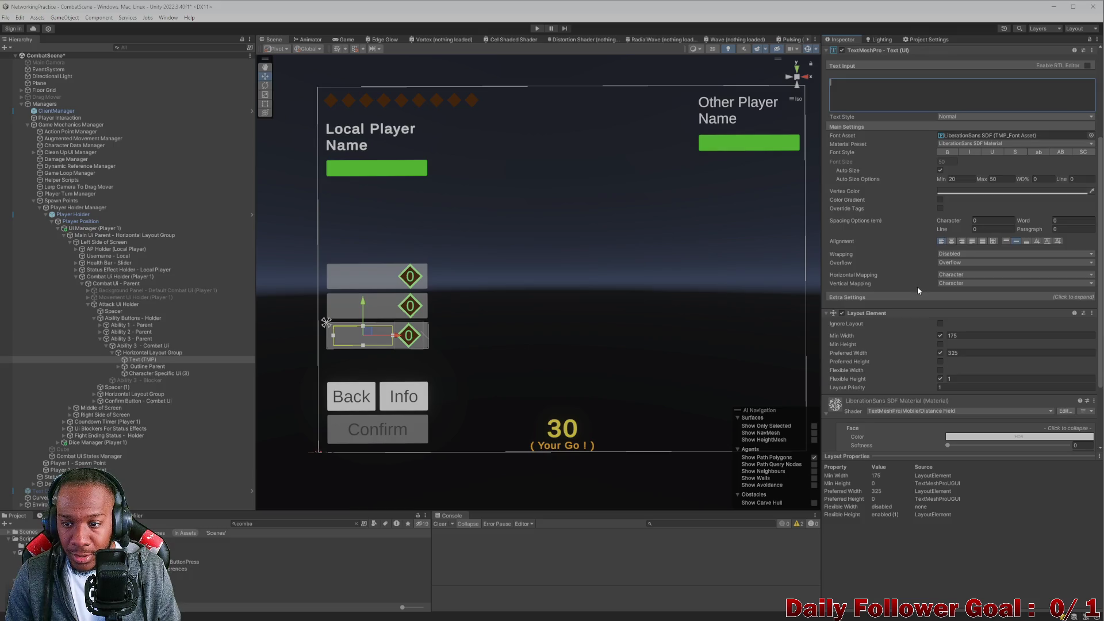
{"action": "scroll", "coordinate": [917, 291], "scroll_direction": "down", "scroll_amount": 1}
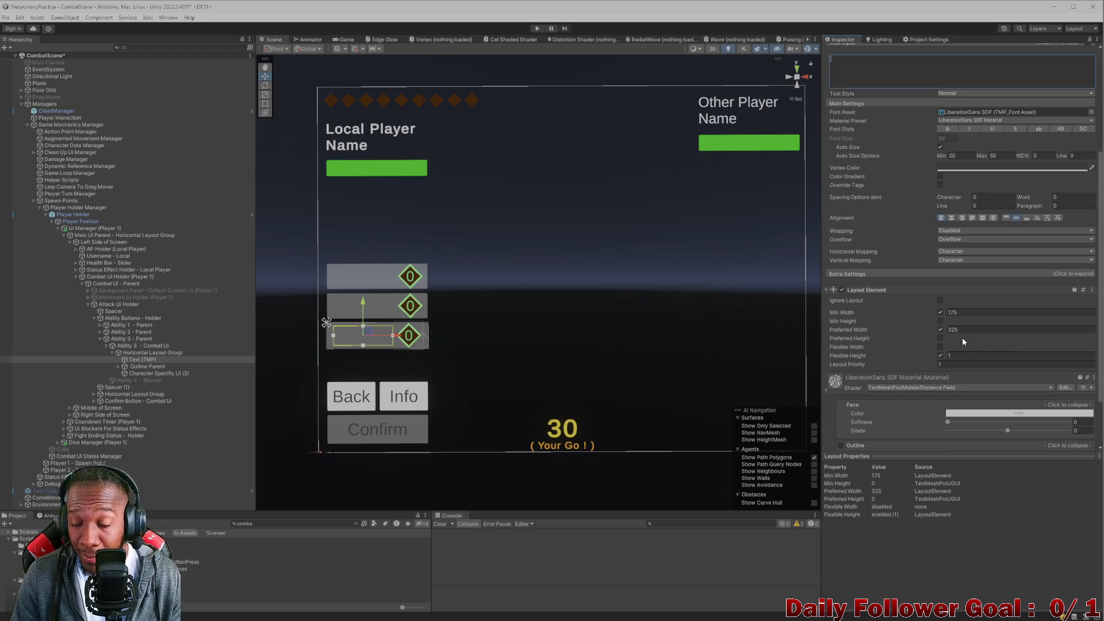
{"action": "key", "text": "Return"}
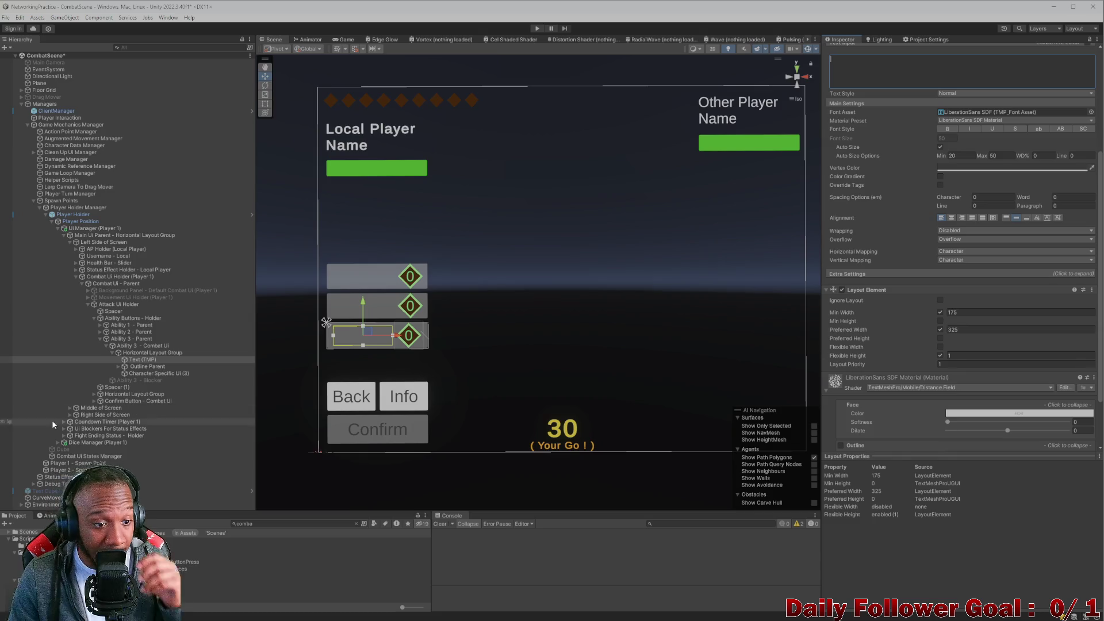
{"action": "left_click", "coordinate": [106, 345]}
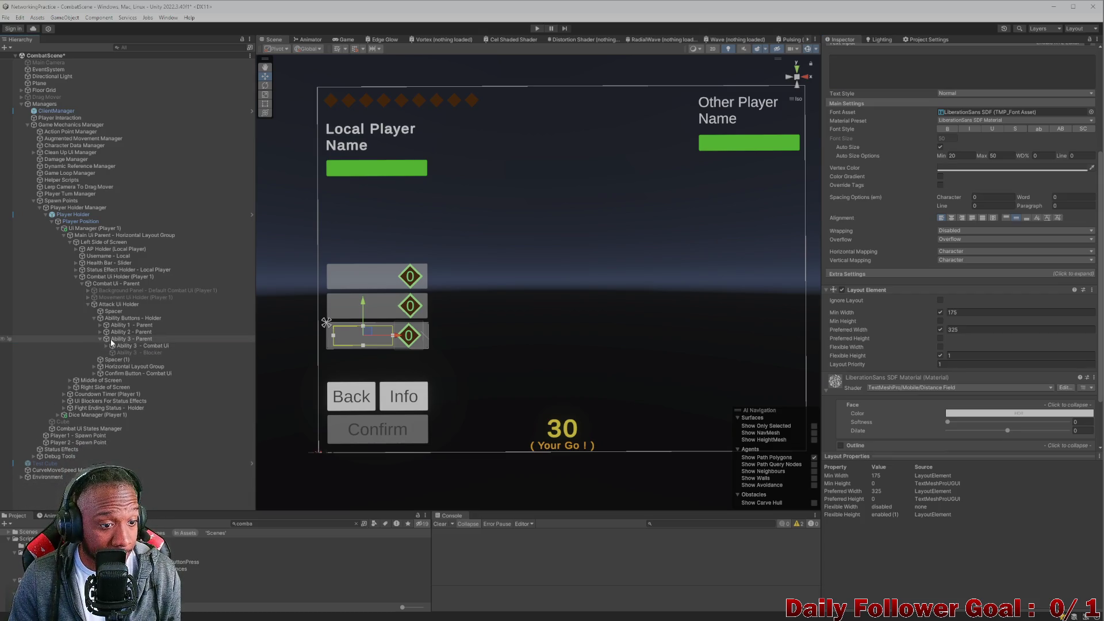
- Expand the ability parents and step through Ability 3 - Combat Ui and its Outline Parent
{"action": "left_click", "coordinate": [100, 331]}
{"action": "left_click", "coordinate": [99, 326]}
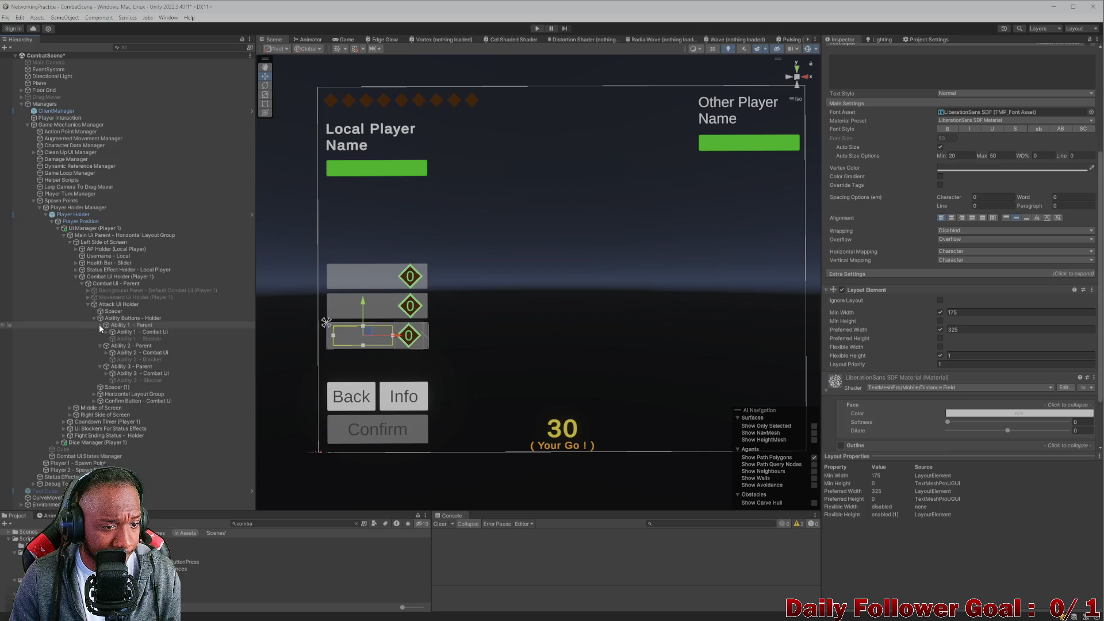
{"action": "left_click", "coordinate": [139, 332]}
{"action": "left_click", "coordinate": [138, 353], "text": "ctrl"}
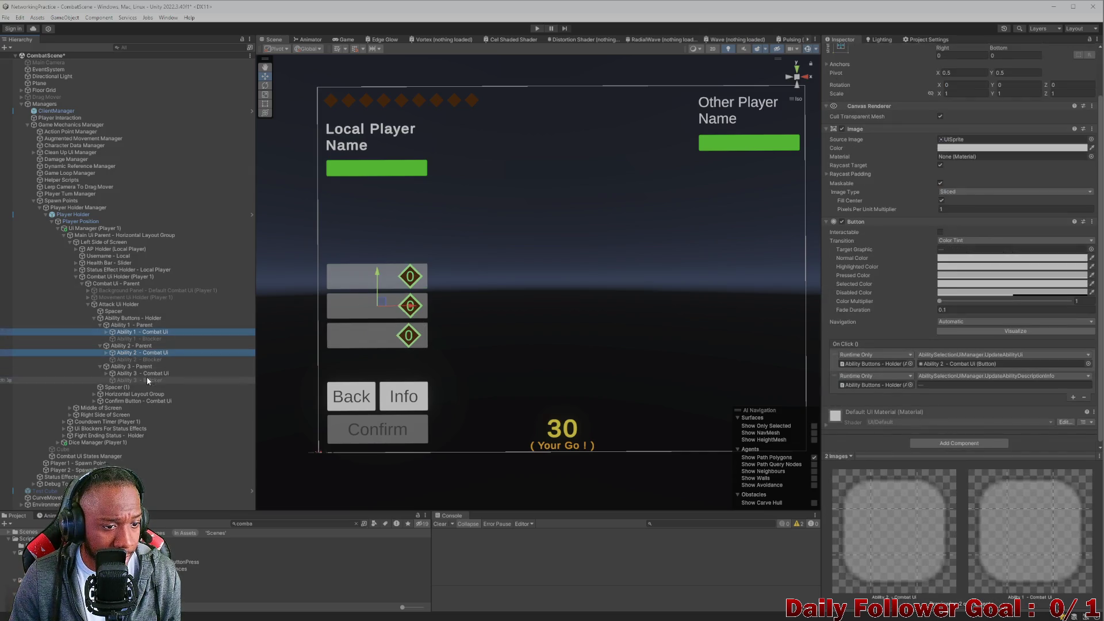
{"action": "left_click", "coordinate": [147, 373], "text": "ctrl"}
{"action": "scroll", "coordinate": [862, 381], "scroll_direction": "down", "scroll_amount": 1}
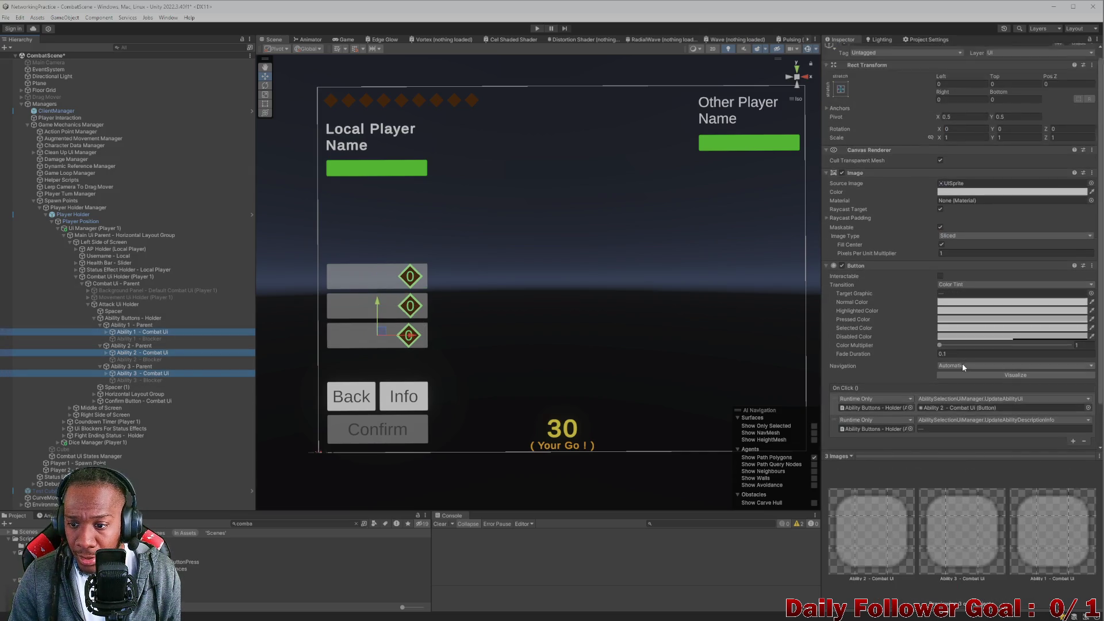
{"action": "left_click", "coordinate": [106, 374]}
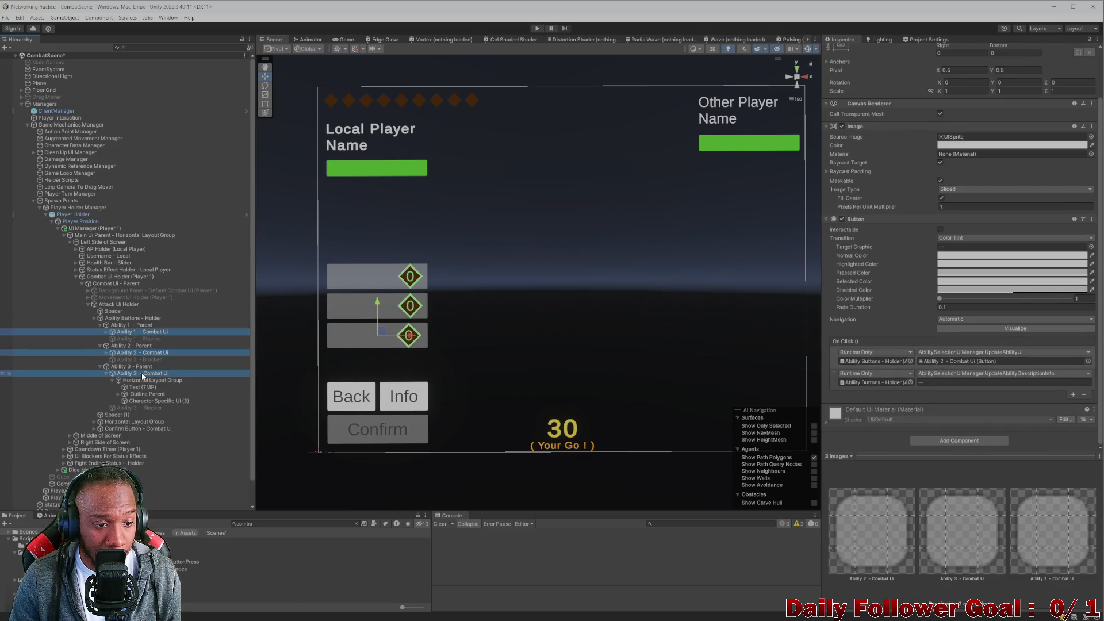
{"action": "left_click", "coordinate": [144, 373]}
{"action": "left_click", "coordinate": [145, 395]}
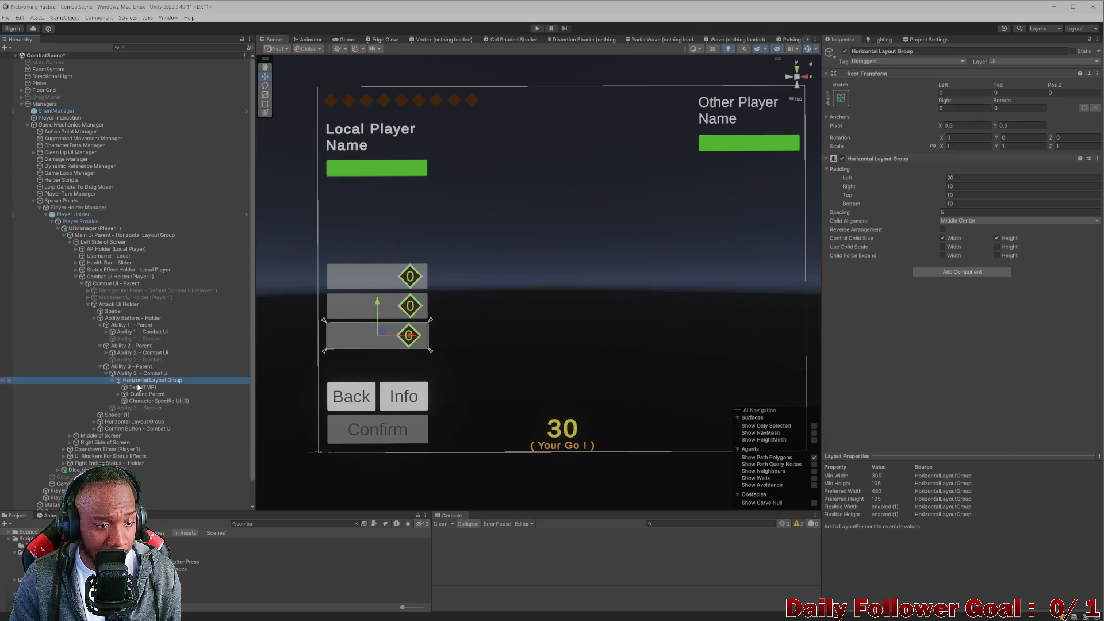
{"action": "key", "text": "Up"}
{"action": "key", "text": "Up"}
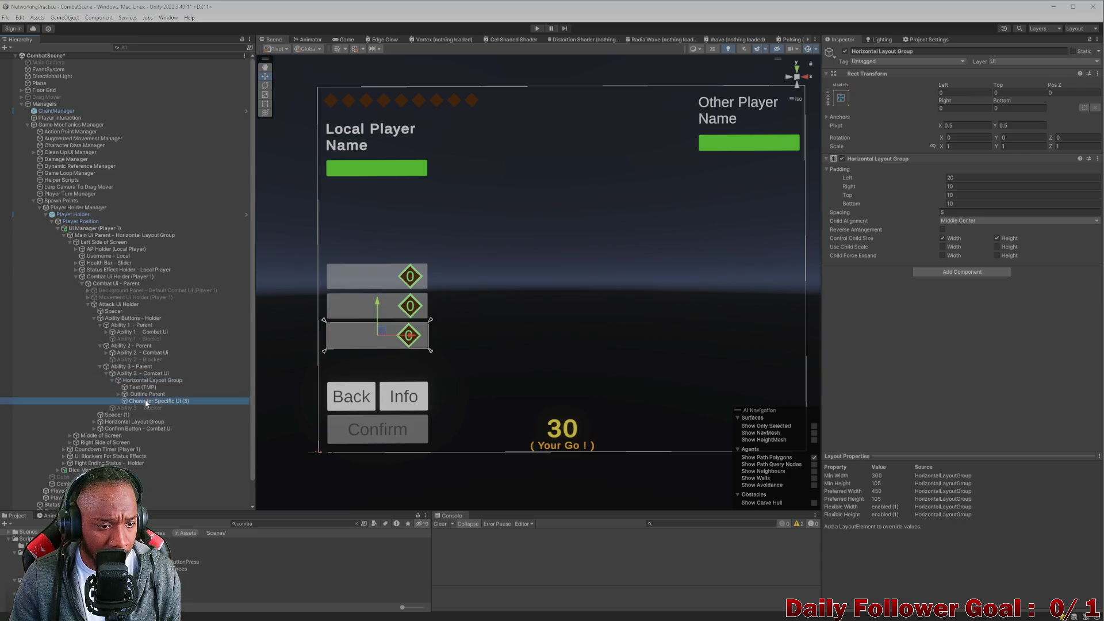
{"action": "key", "text": "Up"}
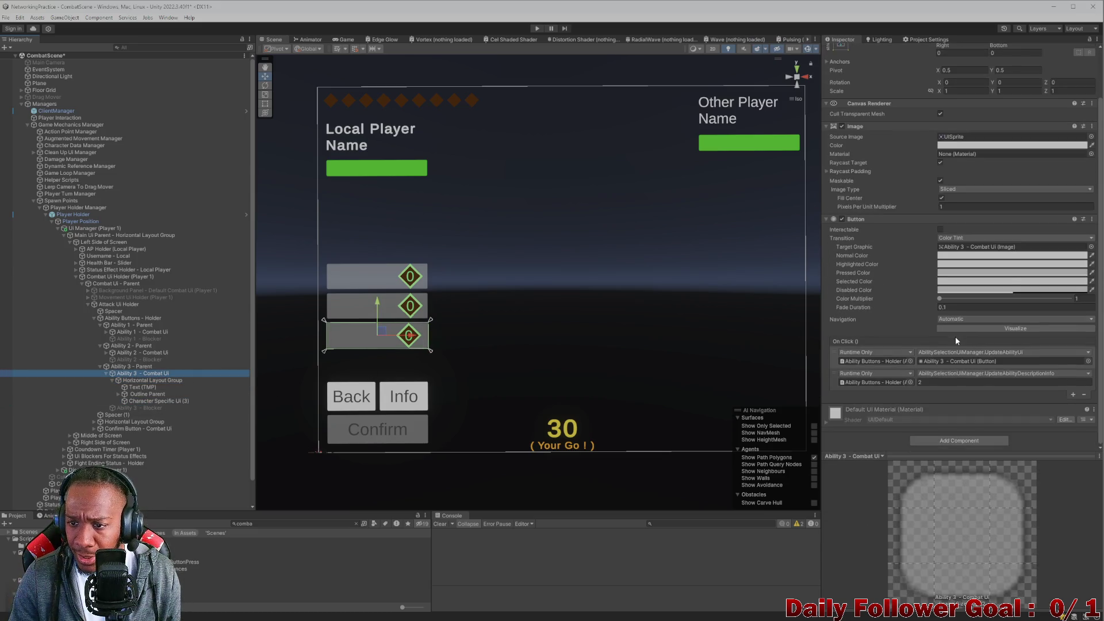
- Compare layout settings of Ability 3's parts, Outline Parent's 85-unit sizes, and Ability 1's objects
{"action": "scroll", "coordinate": [926, 323], "scroll_direction": "down", "scroll_amount": 2}
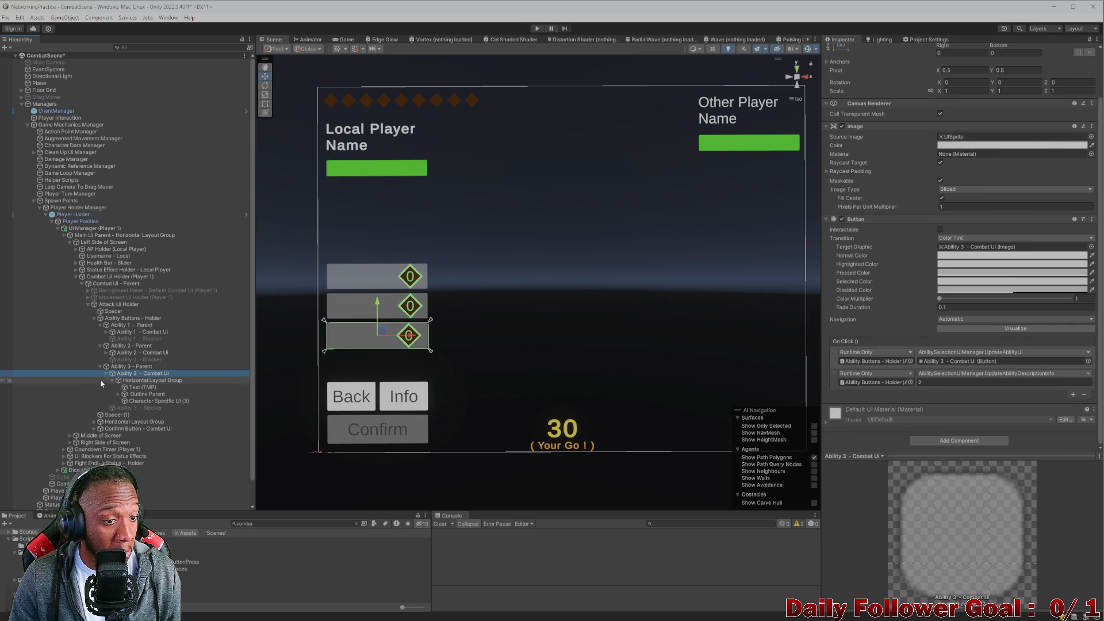
{"action": "left_click", "coordinate": [127, 366]}
{"action": "left_click", "coordinate": [120, 373]}
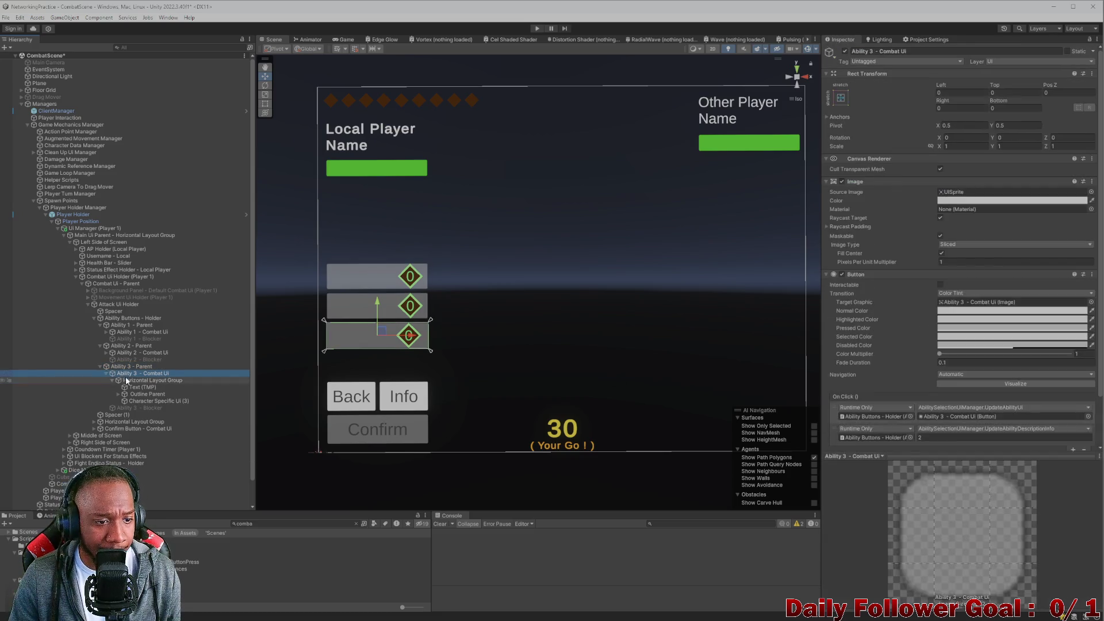
{"action": "left_click", "coordinate": [134, 381]}
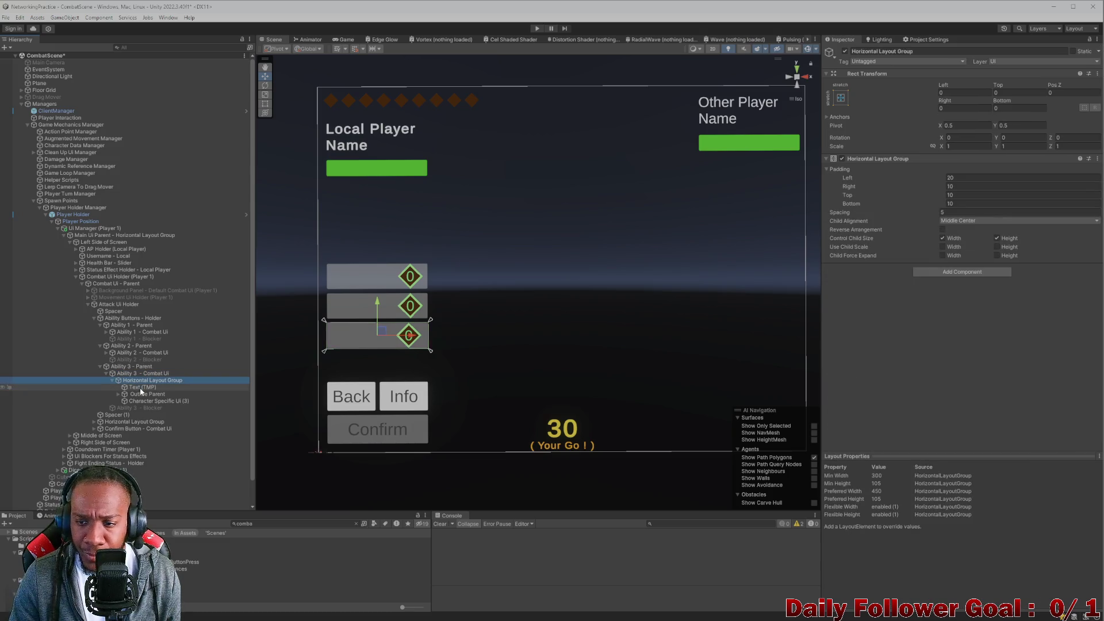
{"action": "left_click", "coordinate": [140, 390]}
{"action": "left_click", "coordinate": [143, 395]}
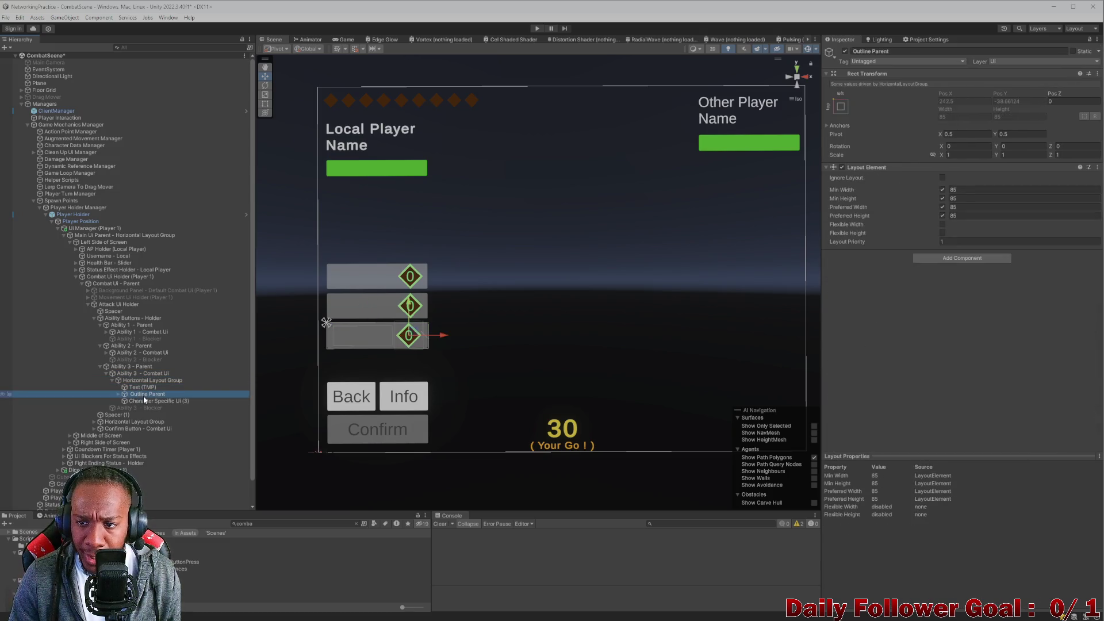
{"action": "left_click", "coordinate": [146, 401]}
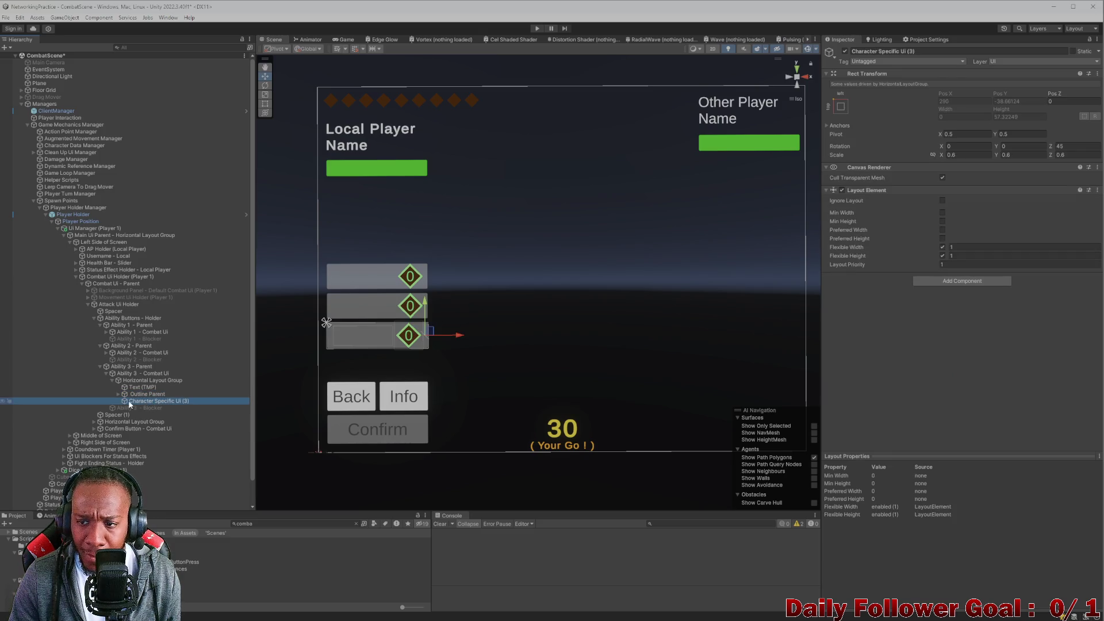
{"action": "left_click", "coordinate": [125, 319]}
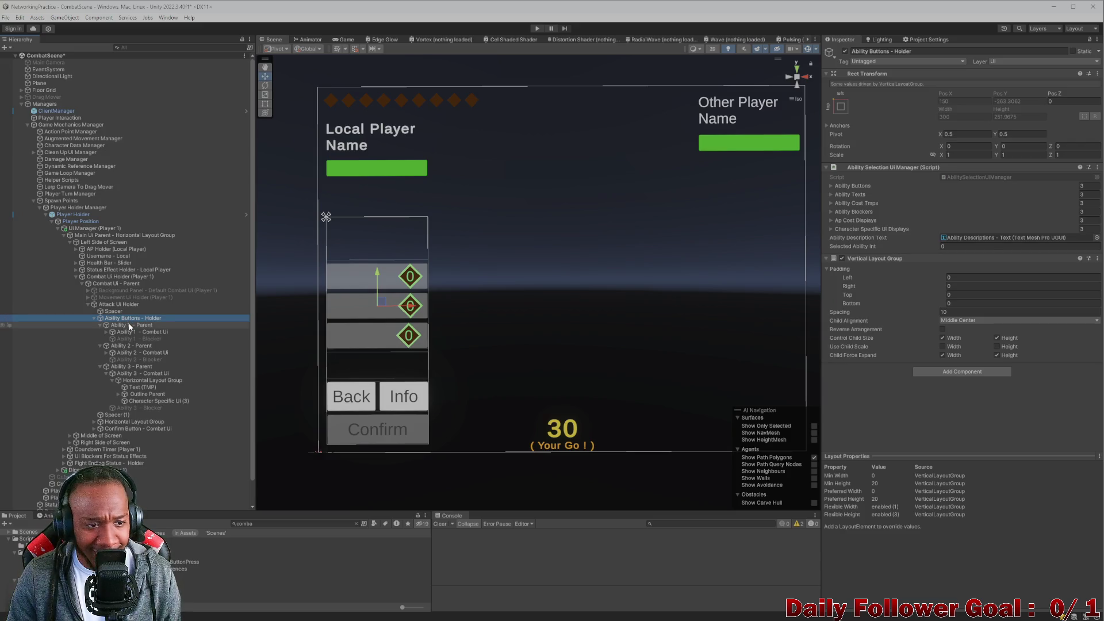
{"action": "left_click", "coordinate": [130, 325]}
{"action": "left_click", "coordinate": [131, 333]}
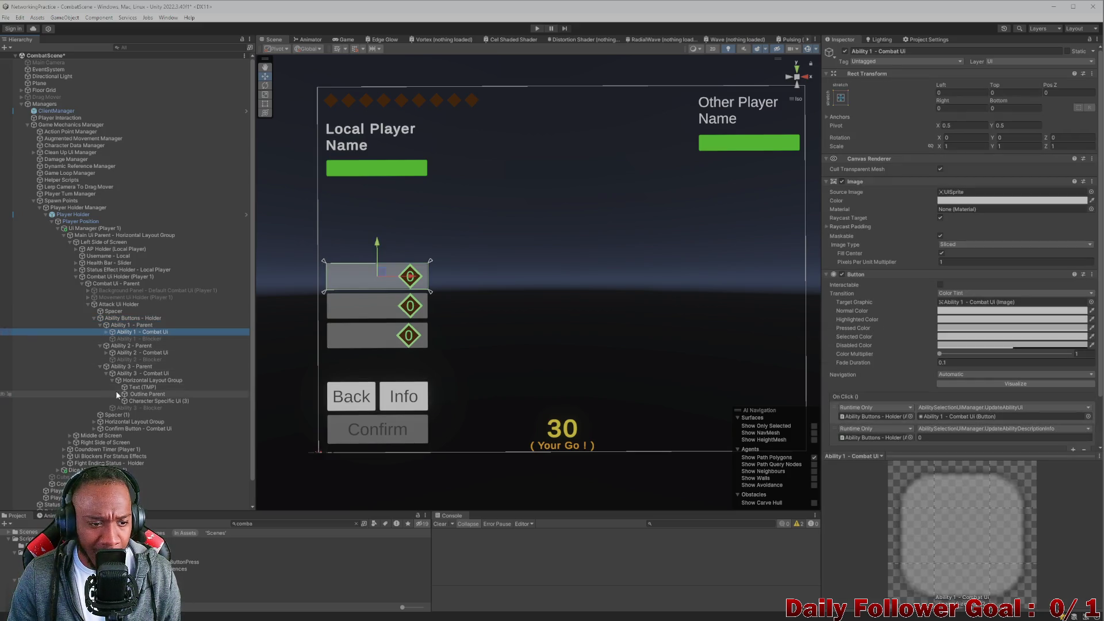
- Check Ability 3's horizontal layout group and Text (TMP) layout: min width 175, preferred 325
{"action": "left_click", "coordinate": [115, 374]}
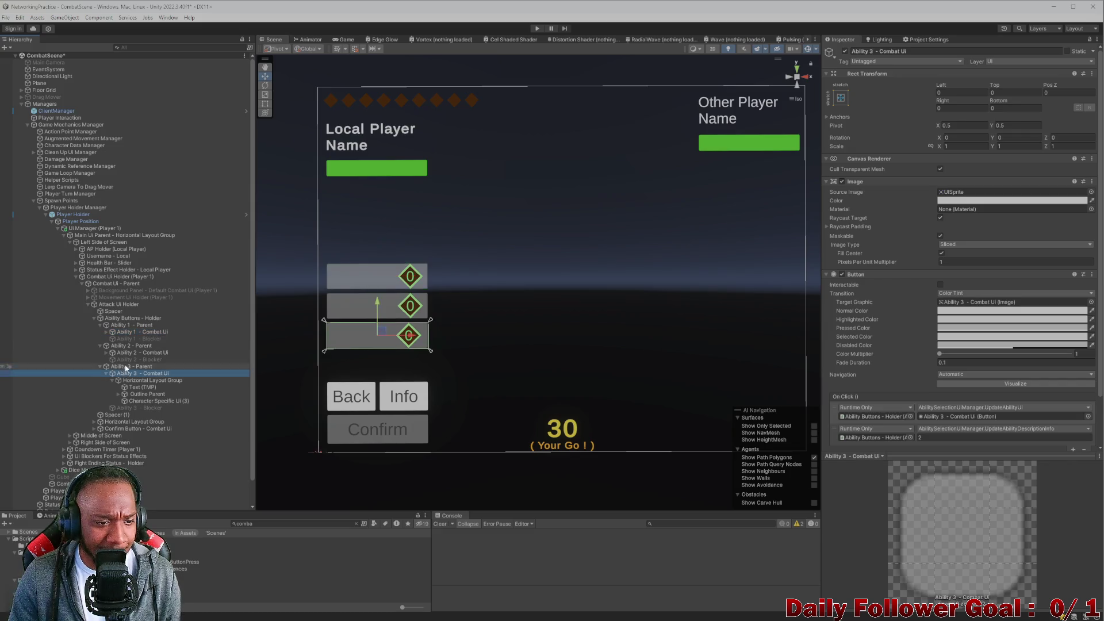
{"action": "left_click", "coordinate": [173, 366]}
{"action": "left_click", "coordinate": [169, 373]}
{"action": "scroll", "coordinate": [893, 206], "scroll_direction": "down", "scroll_amount": 2}
{"action": "scroll", "coordinate": [899, 229], "scroll_direction": "down", "scroll_amount": 1}
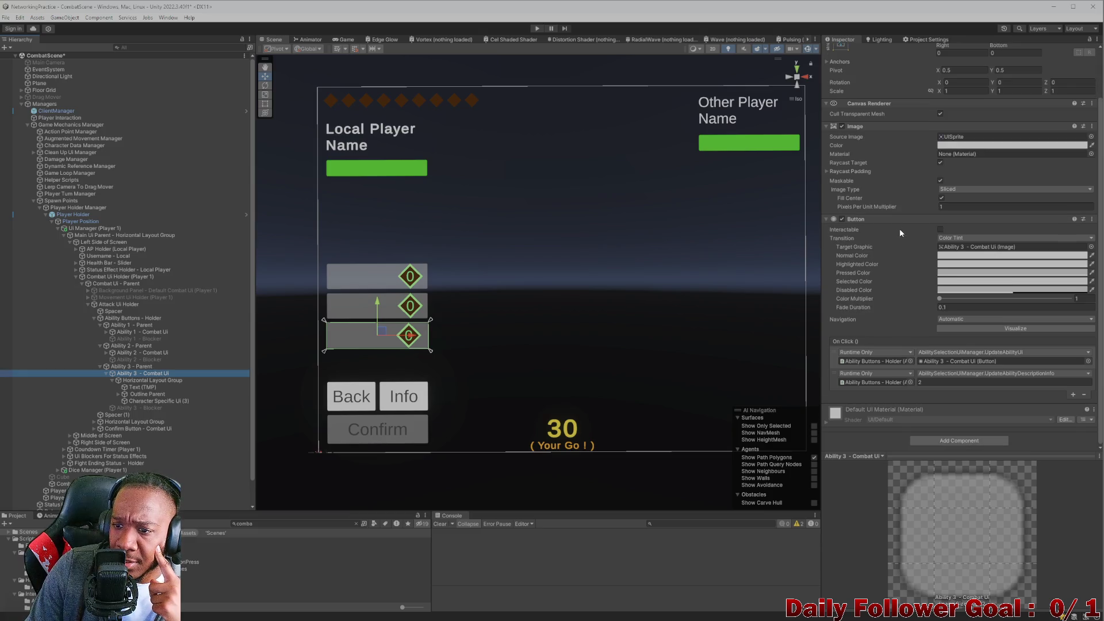
{"action": "scroll", "coordinate": [875, 206], "scroll_direction": "up", "scroll_amount": 2}
{"action": "scroll", "coordinate": [887, 229], "scroll_direction": "down", "scroll_amount": 2}
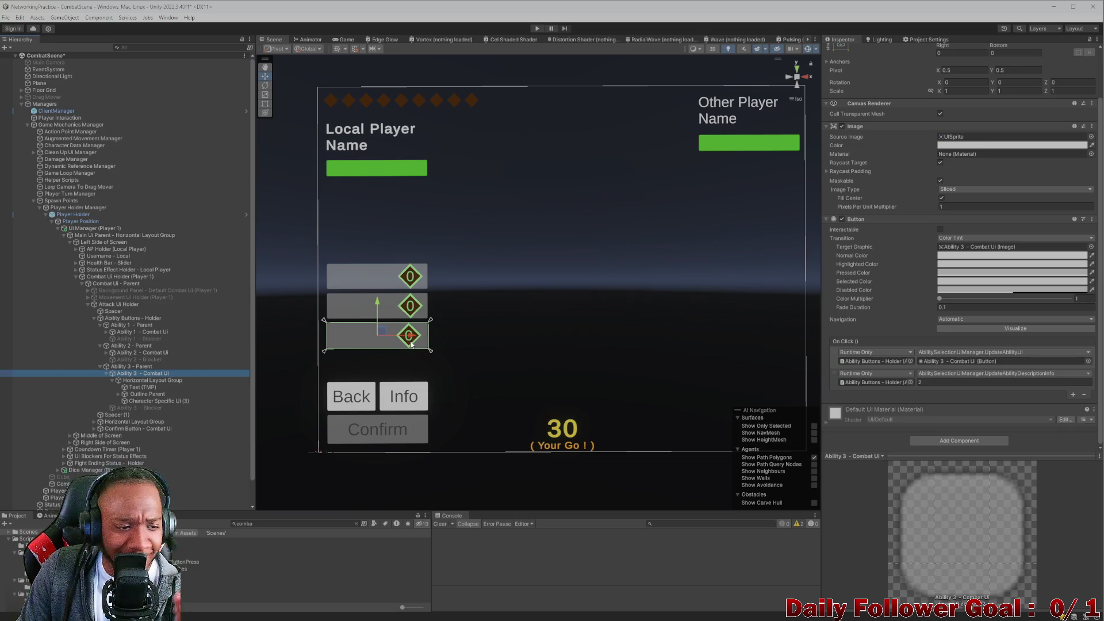
{"action": "left_click", "coordinate": [152, 380]}
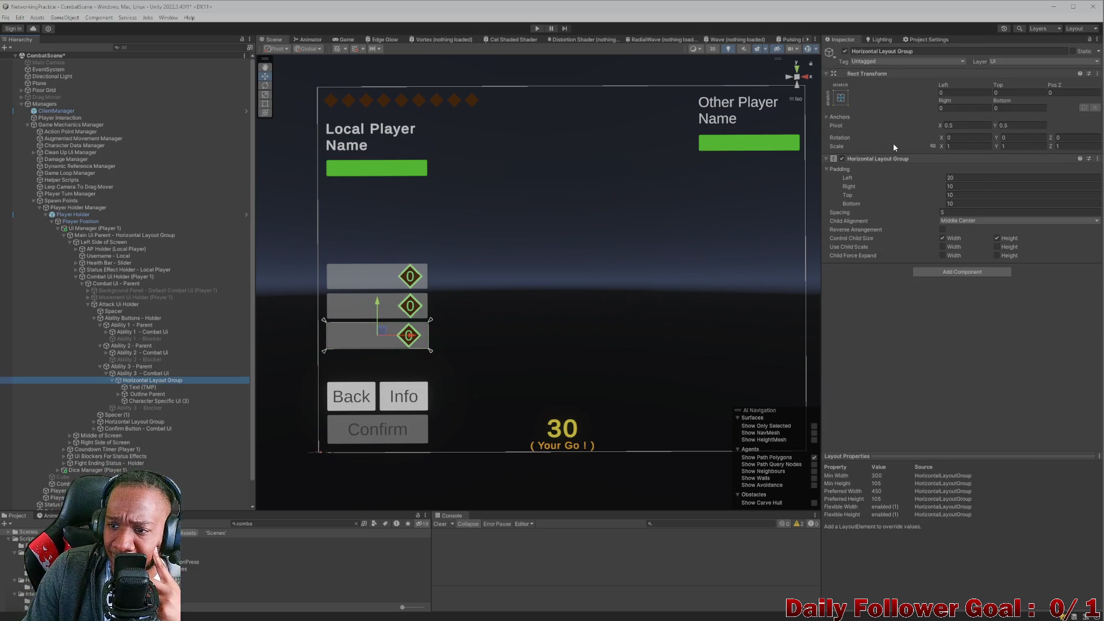
{"action": "left_click", "coordinate": [144, 387]}
{"action": "scroll", "coordinate": [892, 258], "scroll_direction": "down", "scroll_amount": 10}
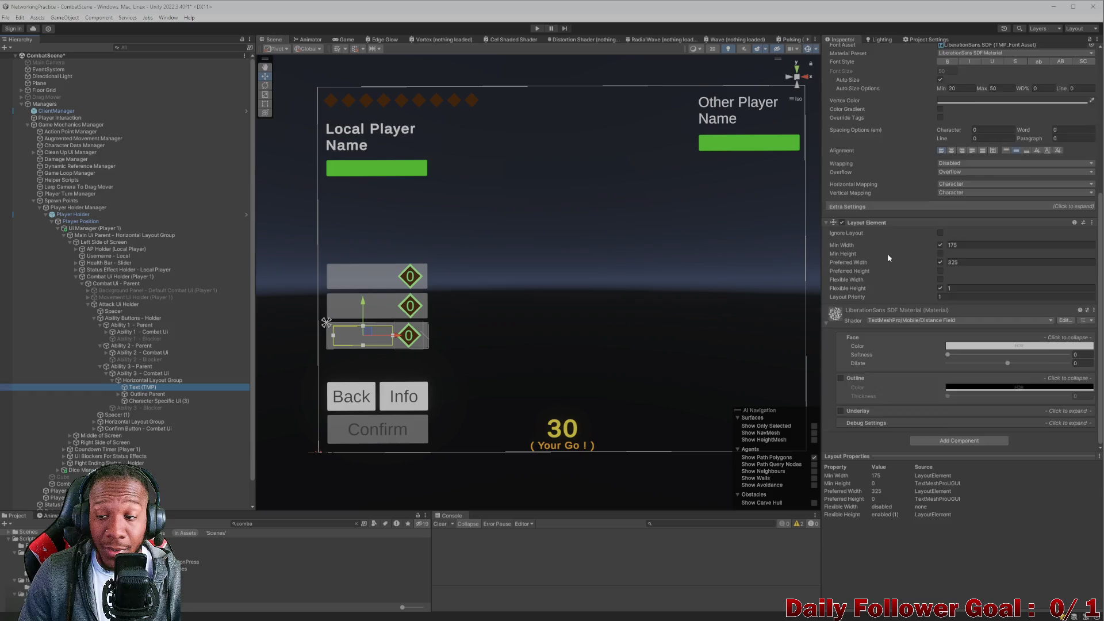
{"action": "scroll", "coordinate": [883, 258], "scroll_direction": "up", "scroll_amount": 5}
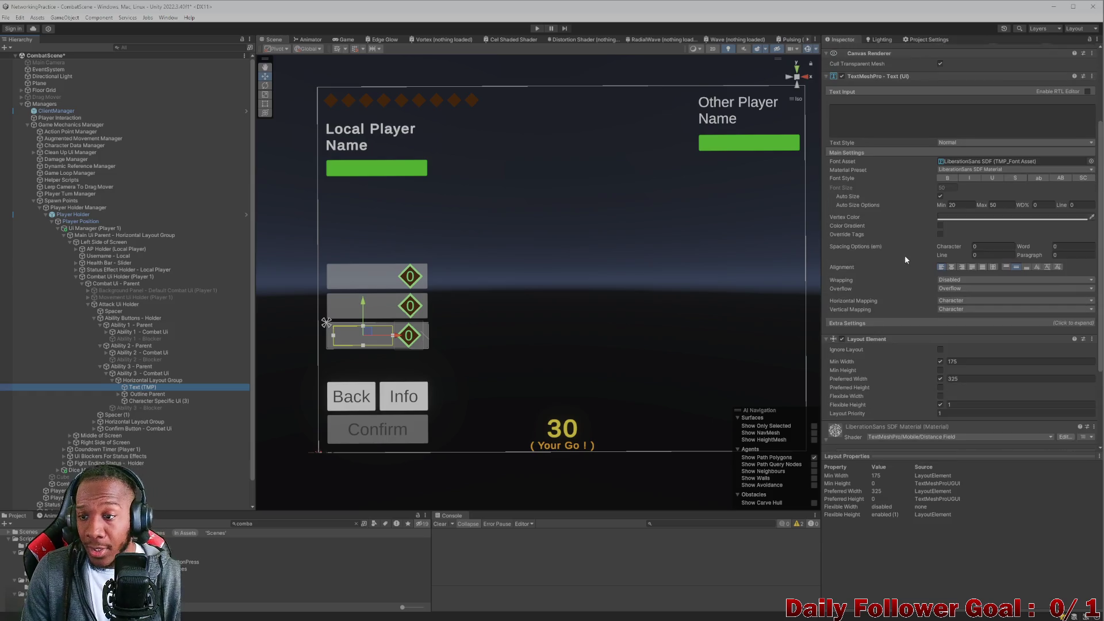
- Expand Abilities 1 and 2 and multi-select all three Text (TMP) labels
{"action": "left_click", "coordinate": [106, 353]}
{"action": "left_click", "coordinate": [112, 359]}
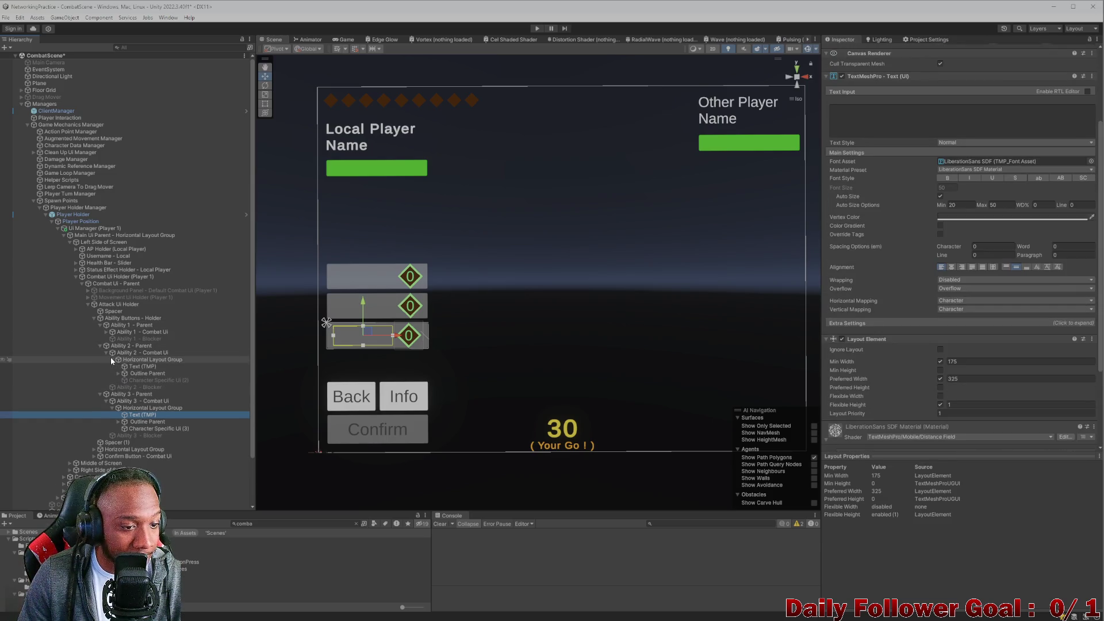
{"action": "left_click", "coordinate": [105, 332]}
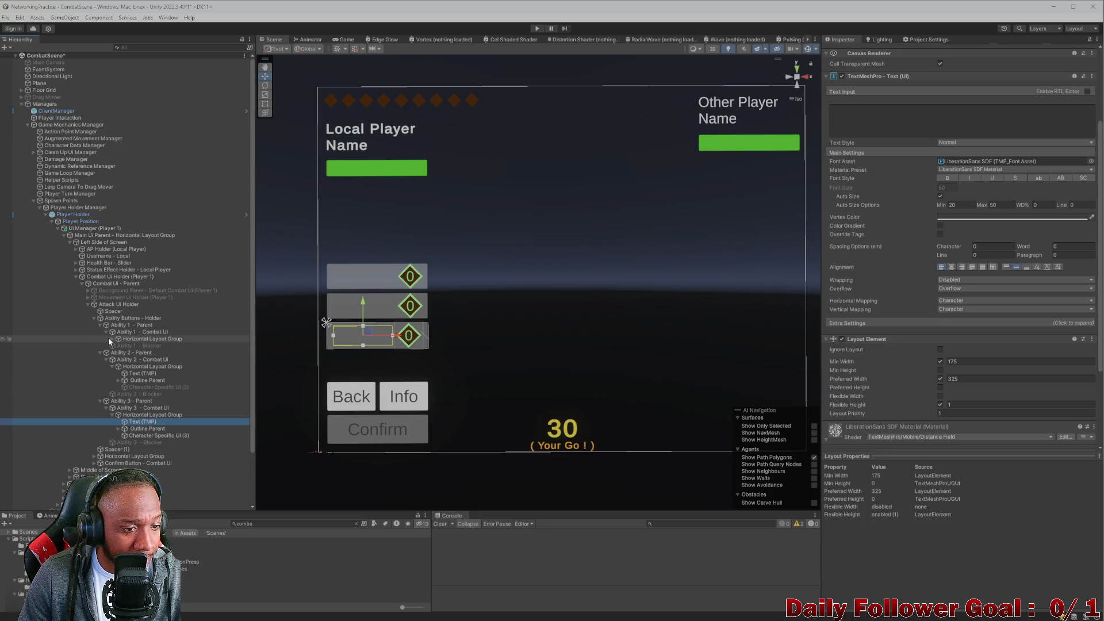
{"action": "left_click", "coordinate": [113, 339]}
{"action": "left_click", "coordinate": [142, 345]}
{"action": "left_click", "coordinate": [142, 394], "text": "ctrl"}
{"action": "left_click", "coordinate": [146, 442], "text": "ctrl"}
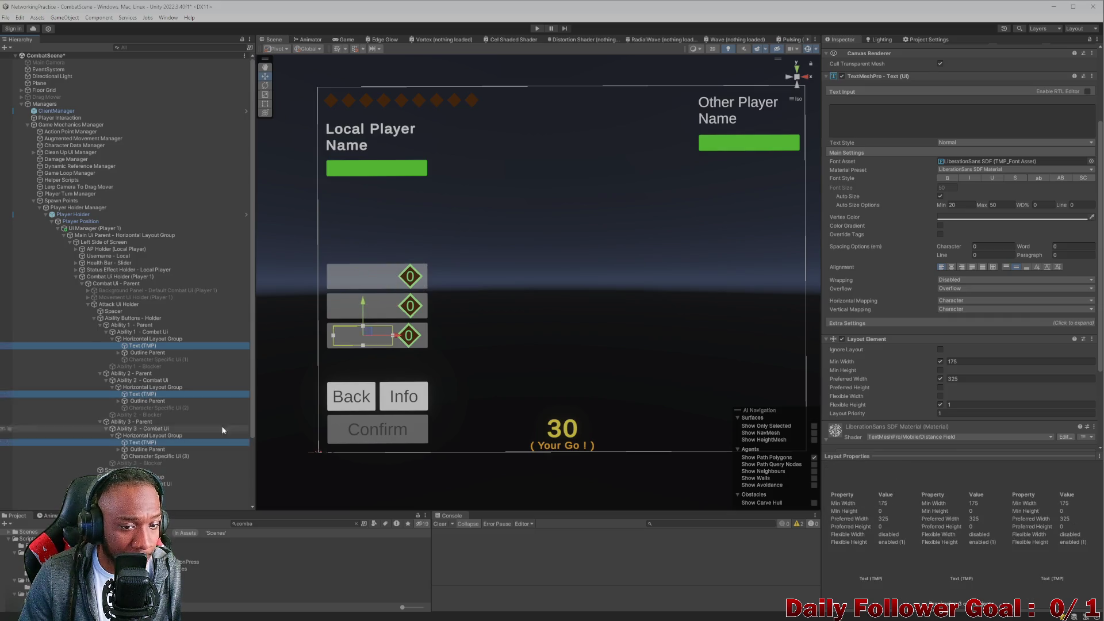
- Change the labels' preferred width from 325 to 275, undoing a trial value of 300
{"action": "scroll", "coordinate": [917, 325], "scroll_direction": "down", "scroll_amount": 2}
{"action": "left_click", "coordinate": [974, 332]}
{"action": "double_click", "coordinate": [974, 332]}
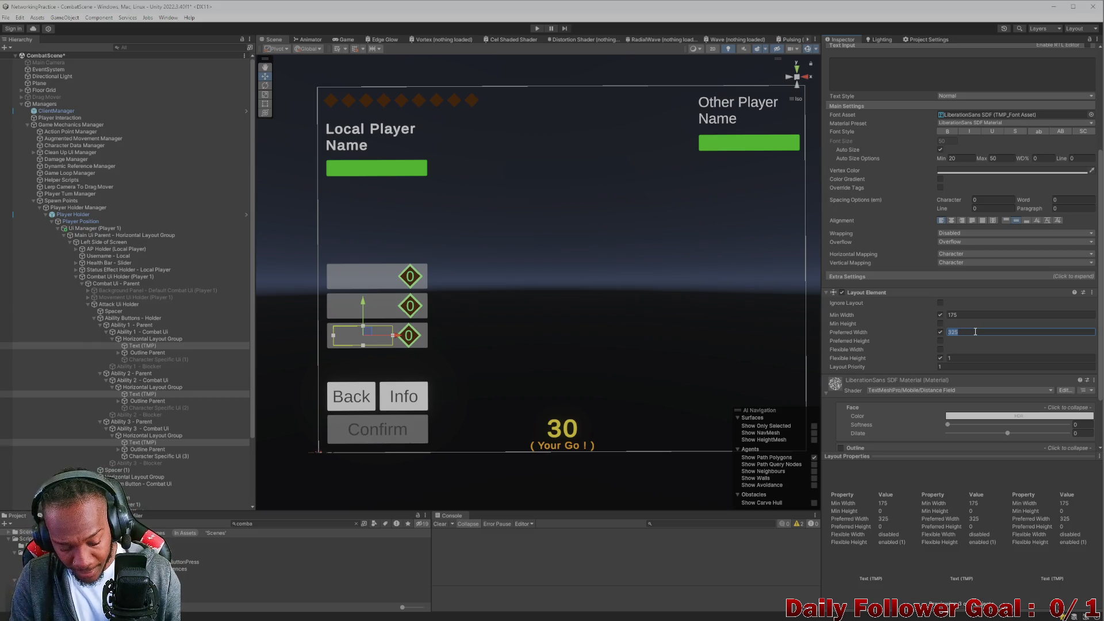
{"action": "type", "text": "300"}
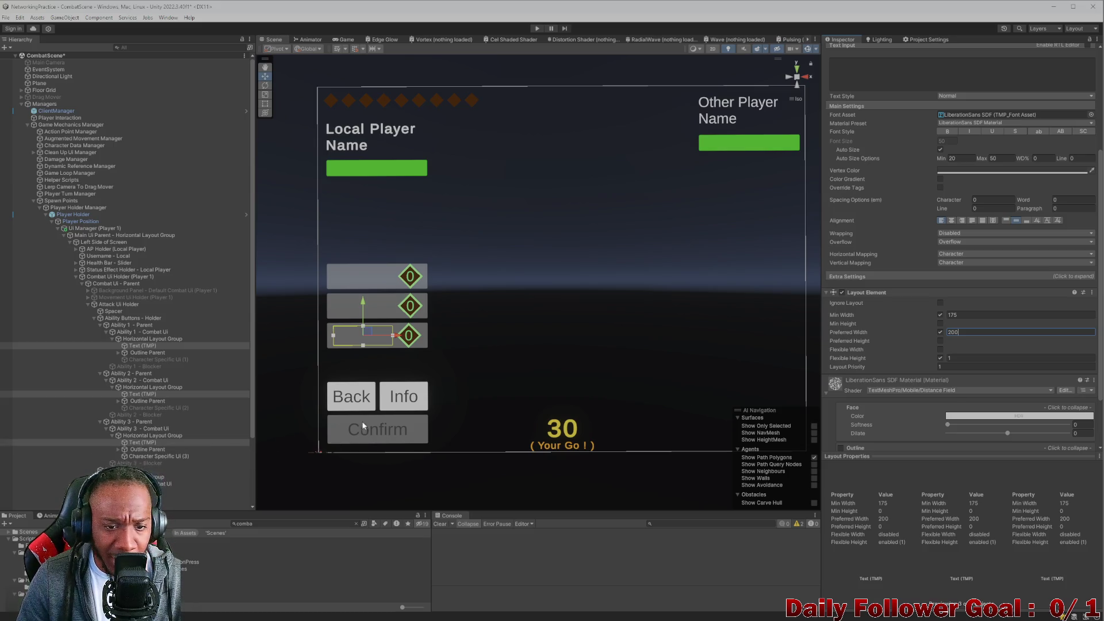
{"action": "key", "text": "ctrl+z"}
{"action": "left_click", "coordinate": [997, 361]}
{"action": "key", "text": "BackSpace"}
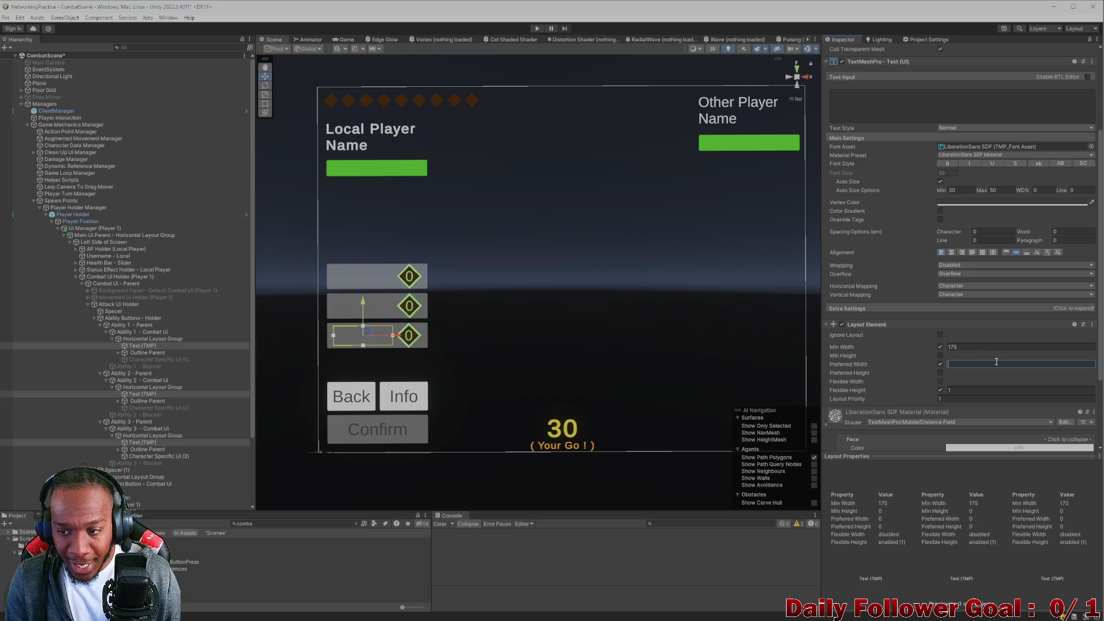
{"action": "type", "text": "275"}
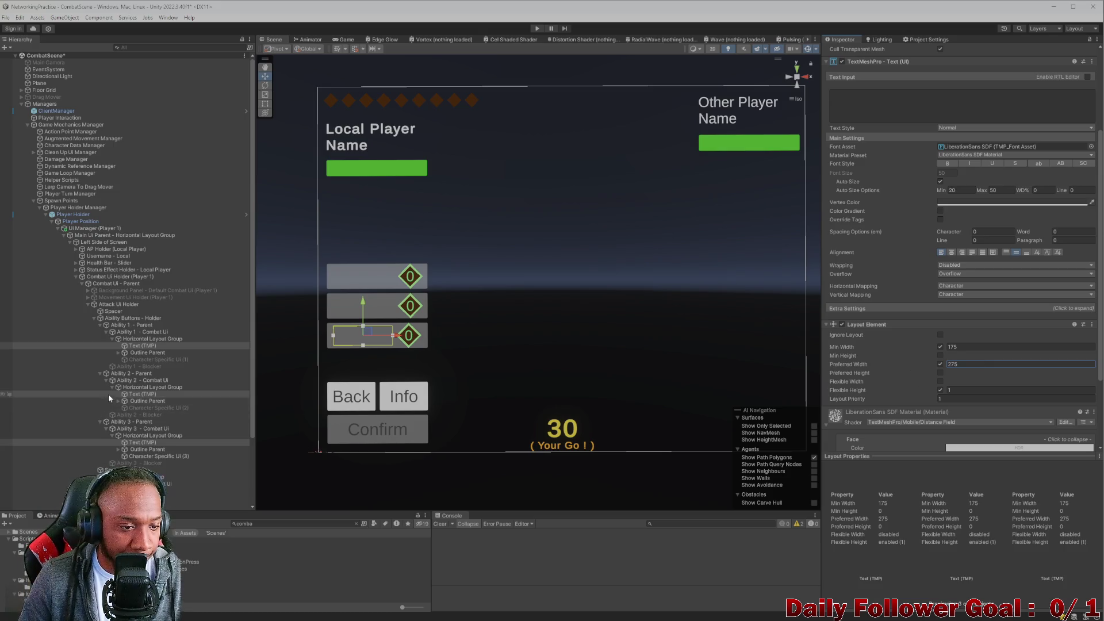
{"action": "scroll", "coordinate": [968, 293], "scroll_direction": "down", "scroll_amount": 3}
{"action": "scroll", "coordinate": [971, 293], "scroll_direction": "up", "scroll_amount": 3}
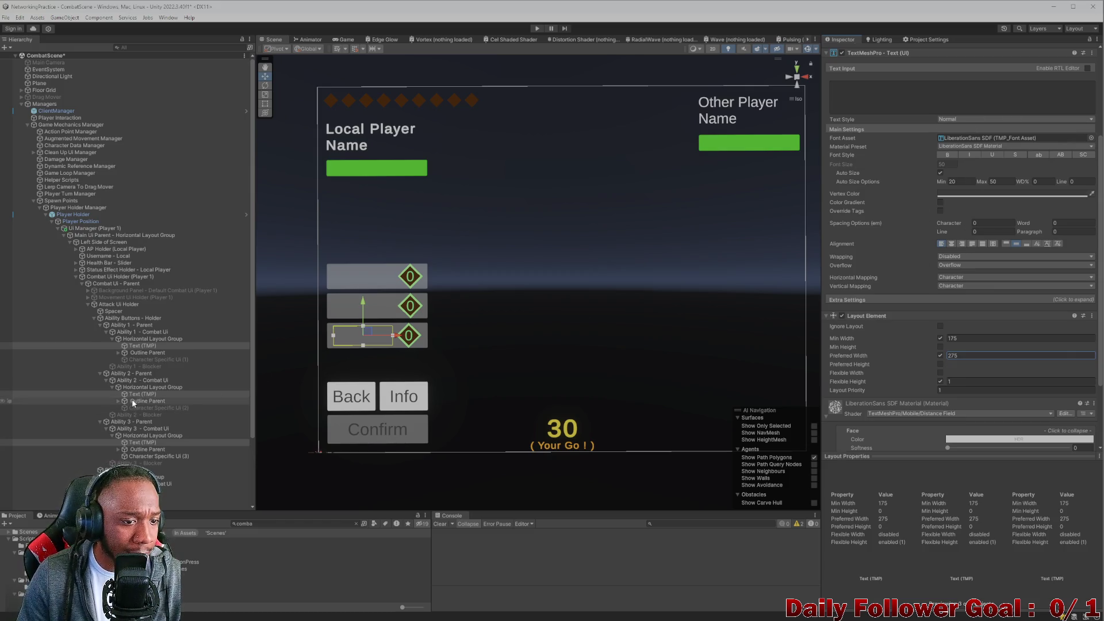
{"action": "left_click", "coordinate": [147, 455]}
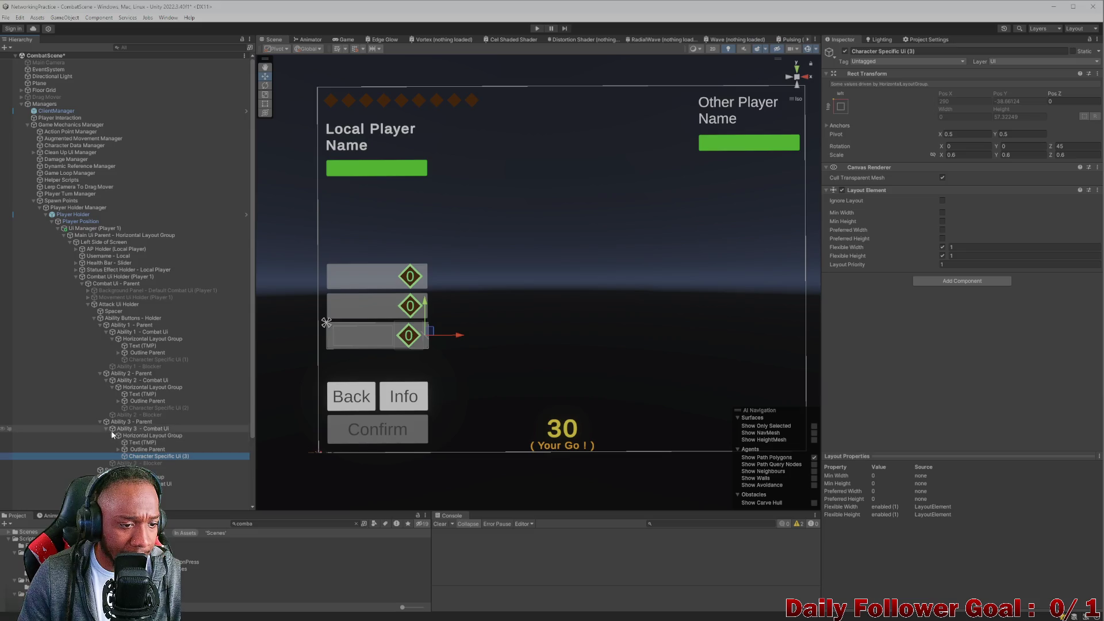
- Search components for 'ima' on Character Specific Ui (3), mistakenly adding Ability Selection Ui Manager
{"action": "left_click", "coordinate": [99, 421]}
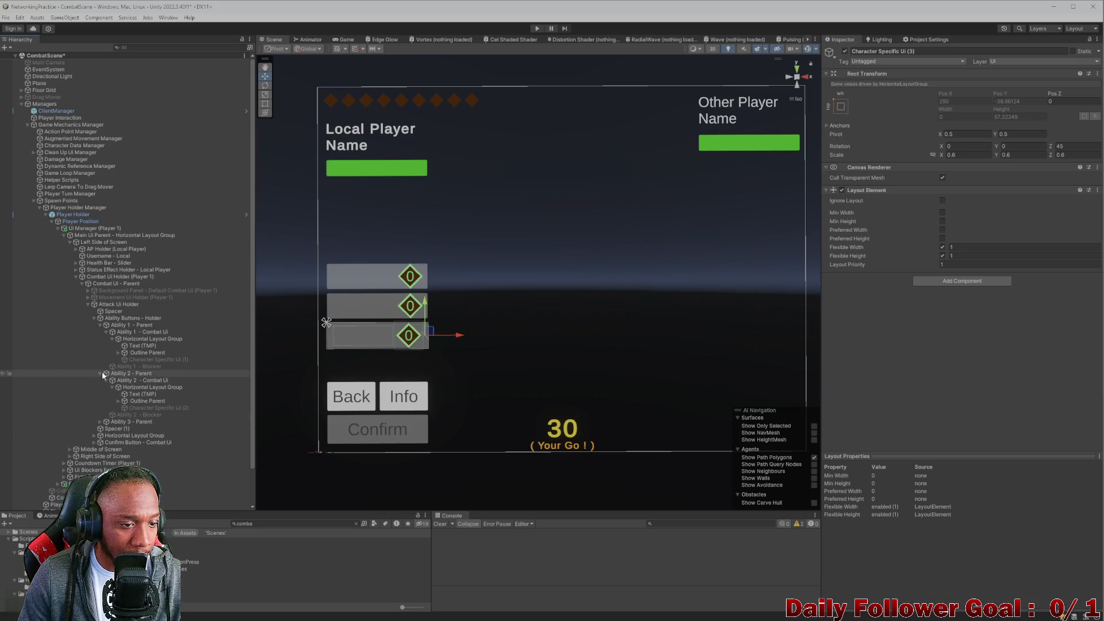
{"action": "left_click", "coordinate": [100, 372]}
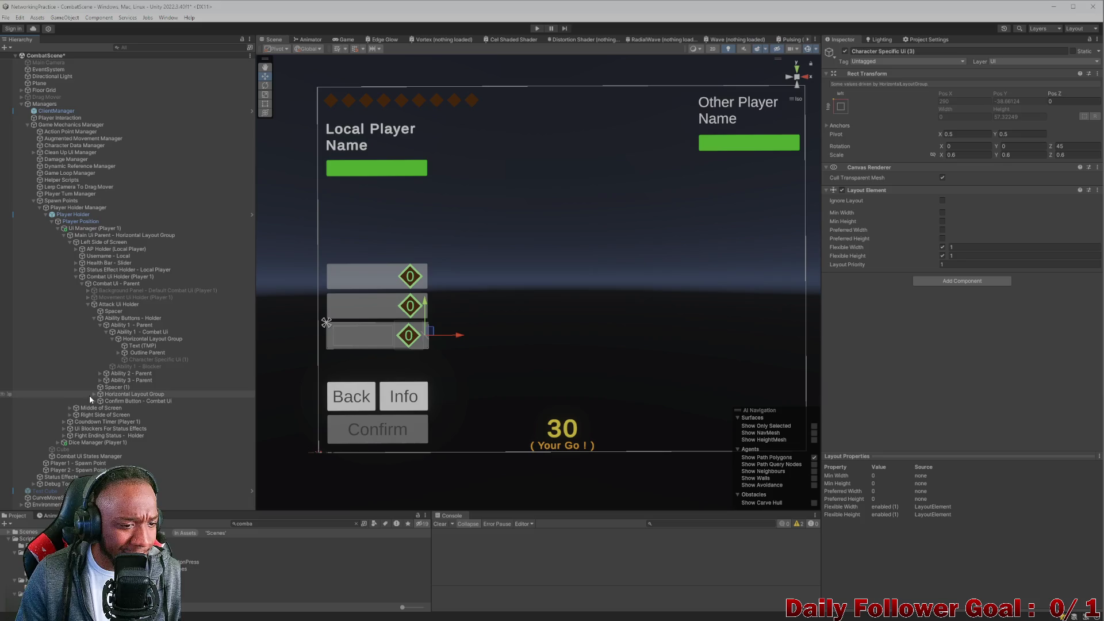
{"action": "left_click", "coordinate": [100, 380]}
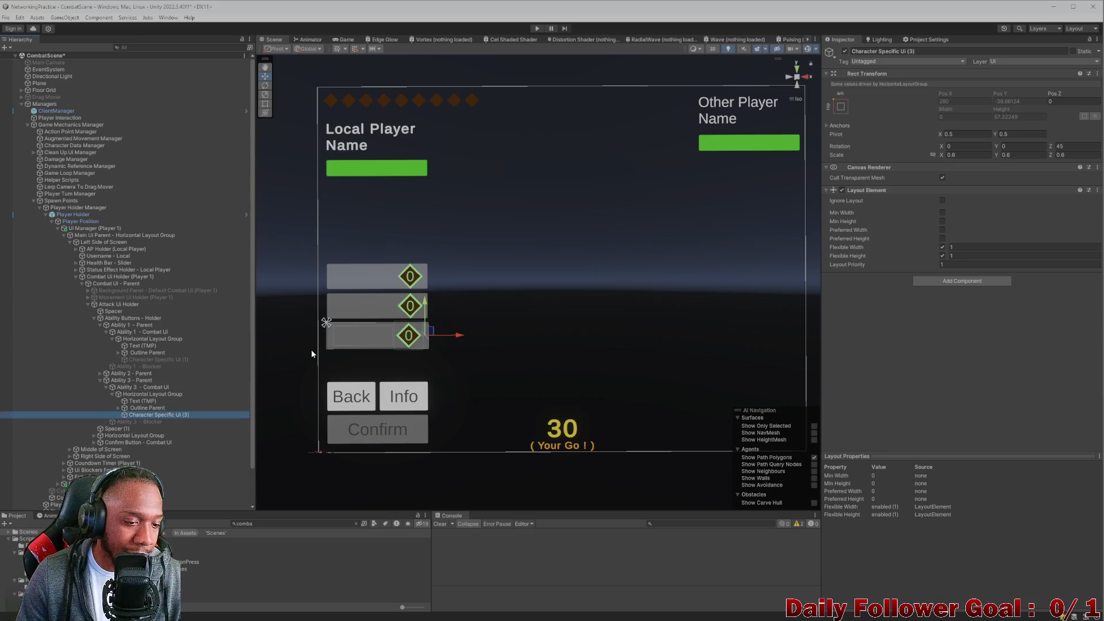
{"action": "left_click", "coordinate": [969, 282]}
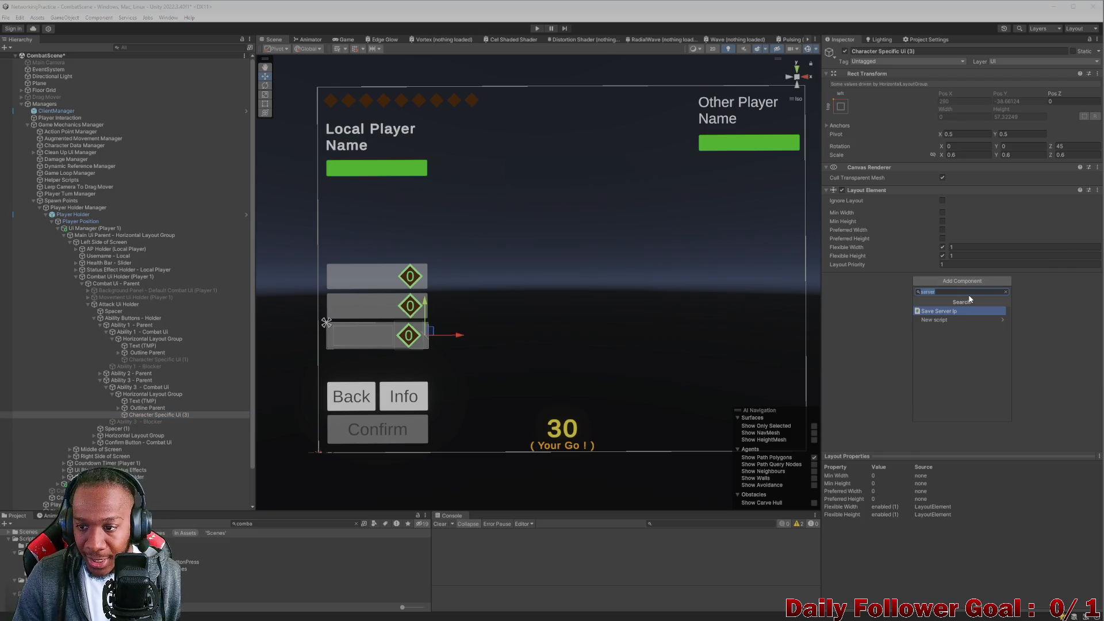
{"action": "type", "text": "ima"}
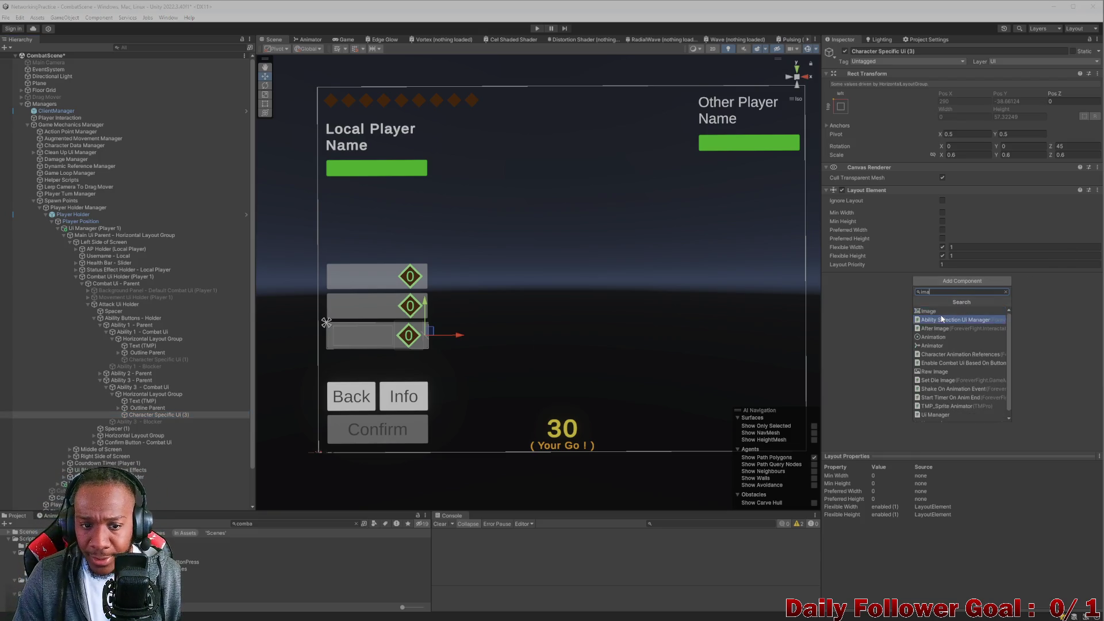
{"action": "left_click", "coordinate": [941, 319]}
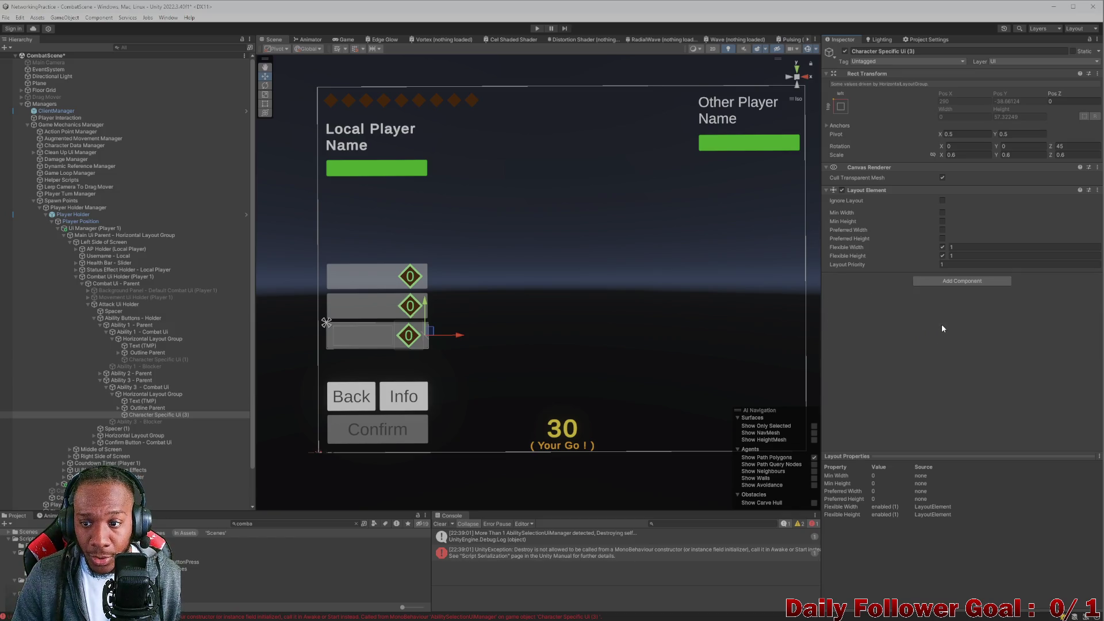
- Add an empty child GameObject with an Image component under Character Specific Ui (3)
{"action": "right_click", "coordinate": [152, 414]}
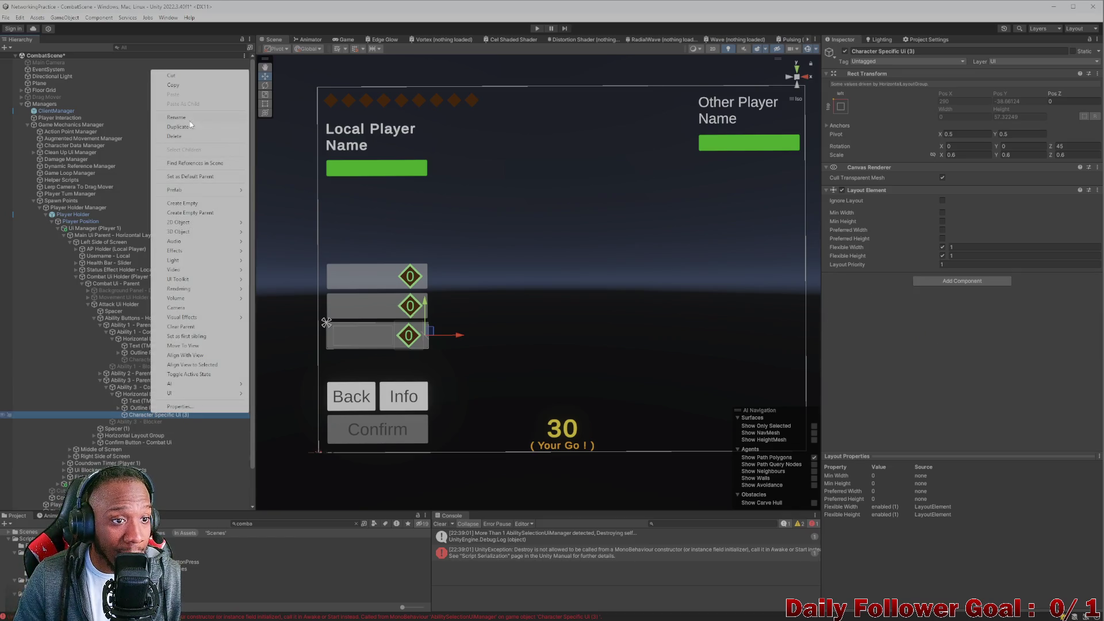
{"action": "left_click", "coordinate": [182, 203]}
{"action": "left_click", "coordinate": [954, 108]}
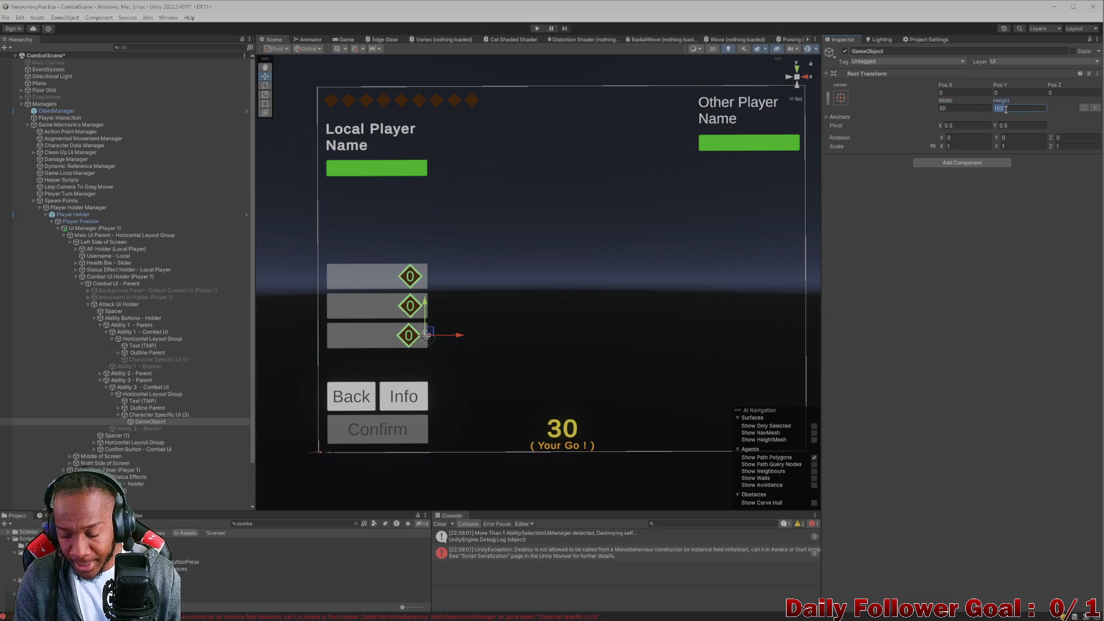
{"action": "left_click", "coordinate": [947, 157]}
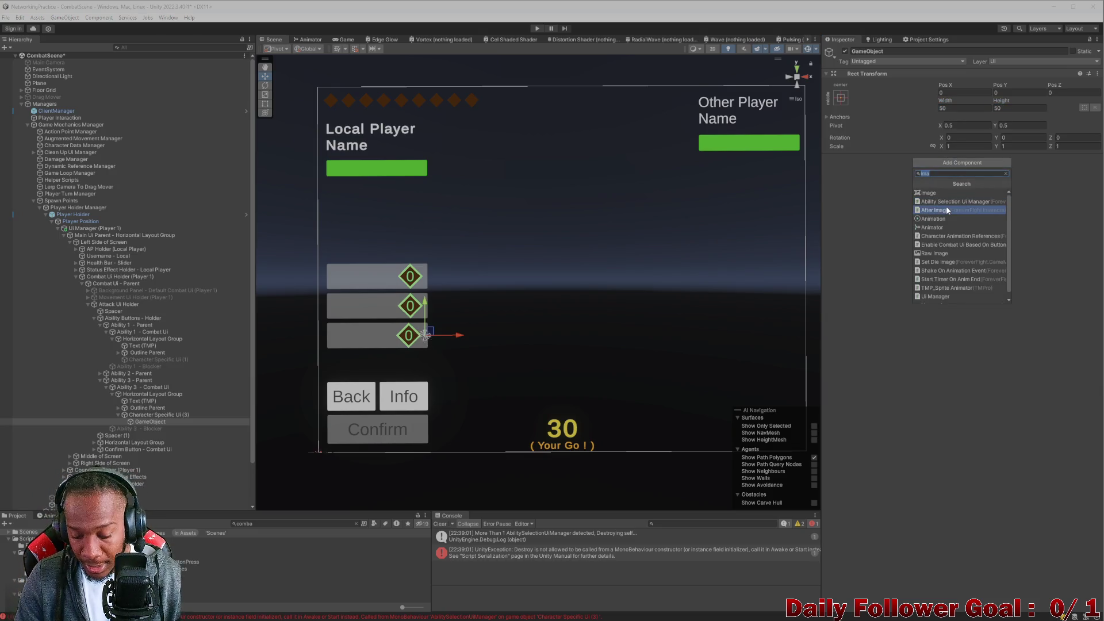
{"action": "left_click", "coordinate": [939, 194]}
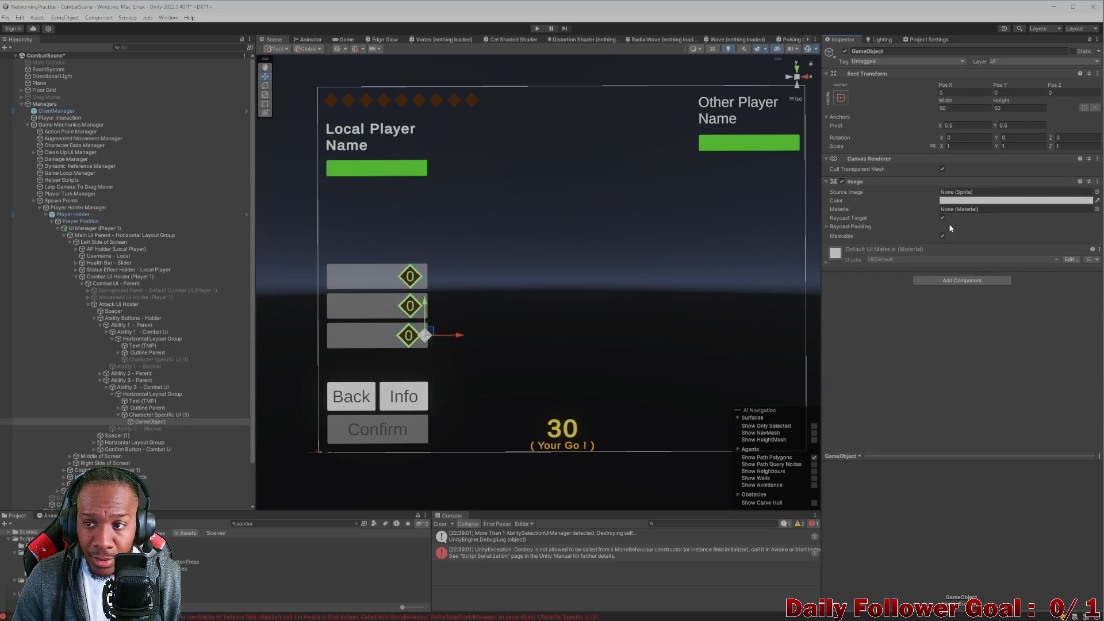
{"action": "scroll", "coordinate": [440, 338], "scroll_direction": "up", "scroll_amount": 3}
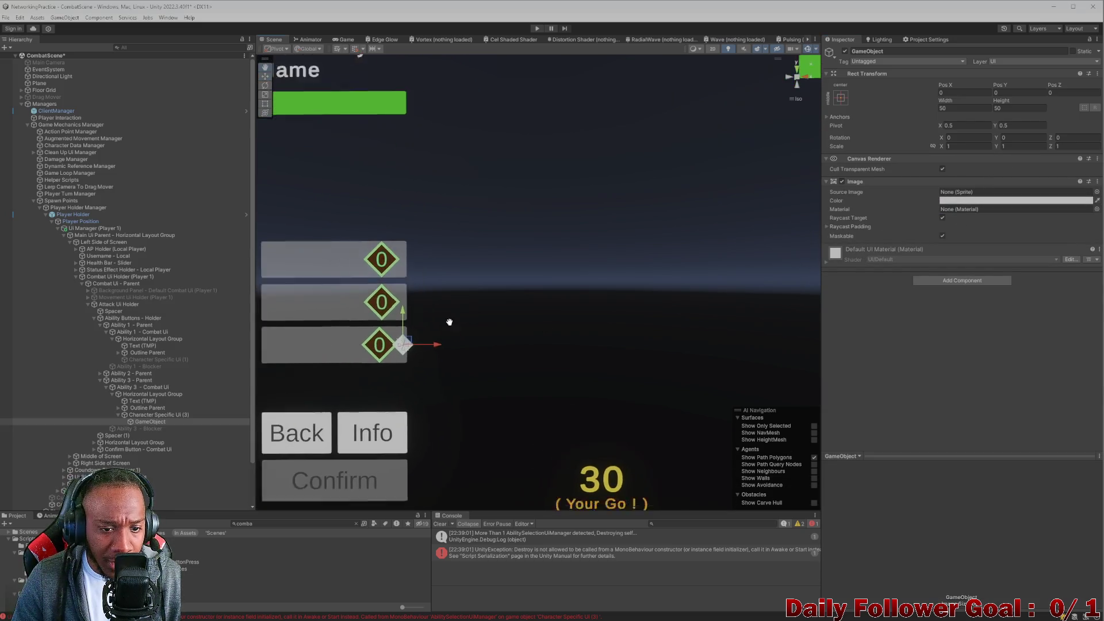
- Deactivate Outline Parent under Ability 3 to hide the third diamond
{"action": "left_click", "coordinate": [144, 415]}
{"action": "left_click", "coordinate": [146, 407]}
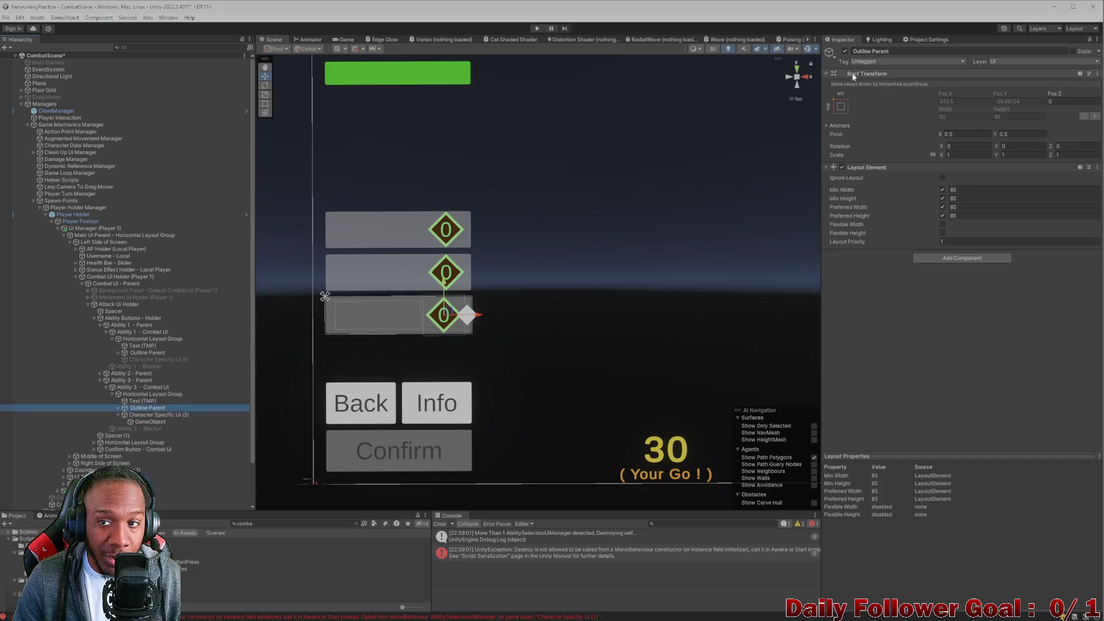
{"action": "left_click", "coordinate": [845, 51]}
- Compare layout sizes of Character Specific Ui (3), its child, Outline Parent and Ability 3 - Blocker
{"action": "left_click", "coordinate": [148, 422]}
{"action": "left_click", "coordinate": [151, 414]}
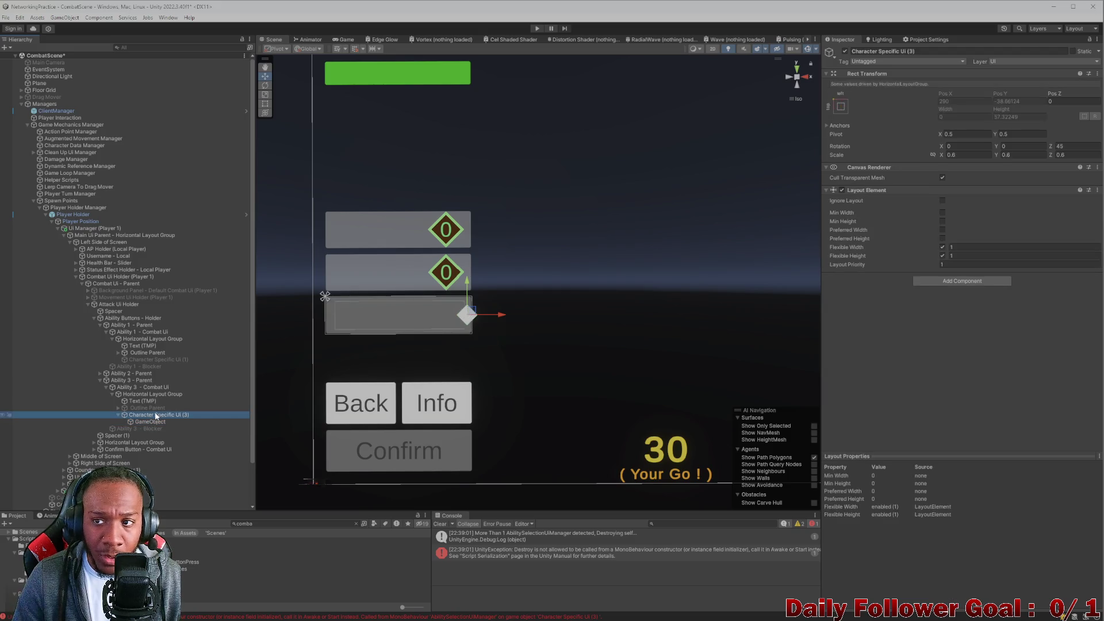
{"action": "scroll", "coordinate": [526, 286], "scroll_direction": "down", "scroll_amount": 1}
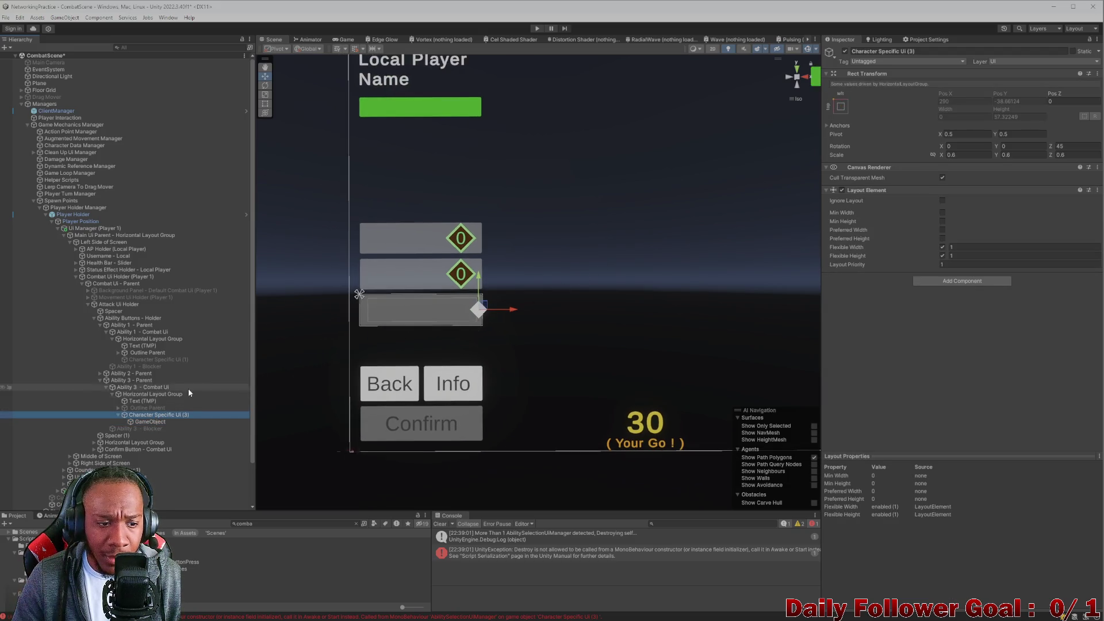
{"action": "left_click", "coordinate": [143, 409]}
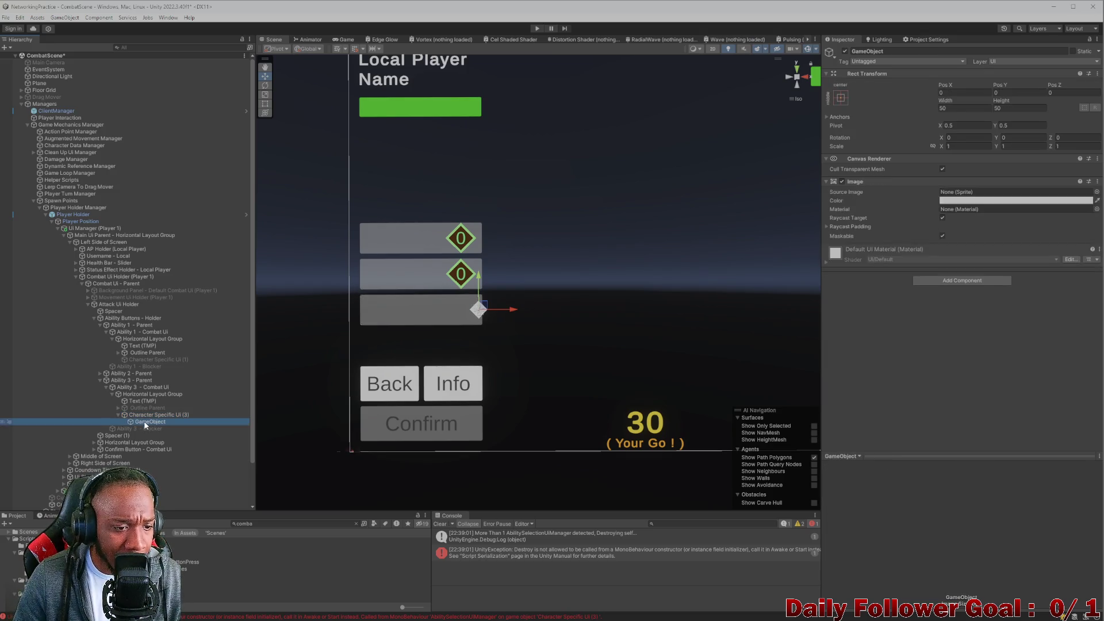
{"action": "left_click", "coordinate": [144, 414]}
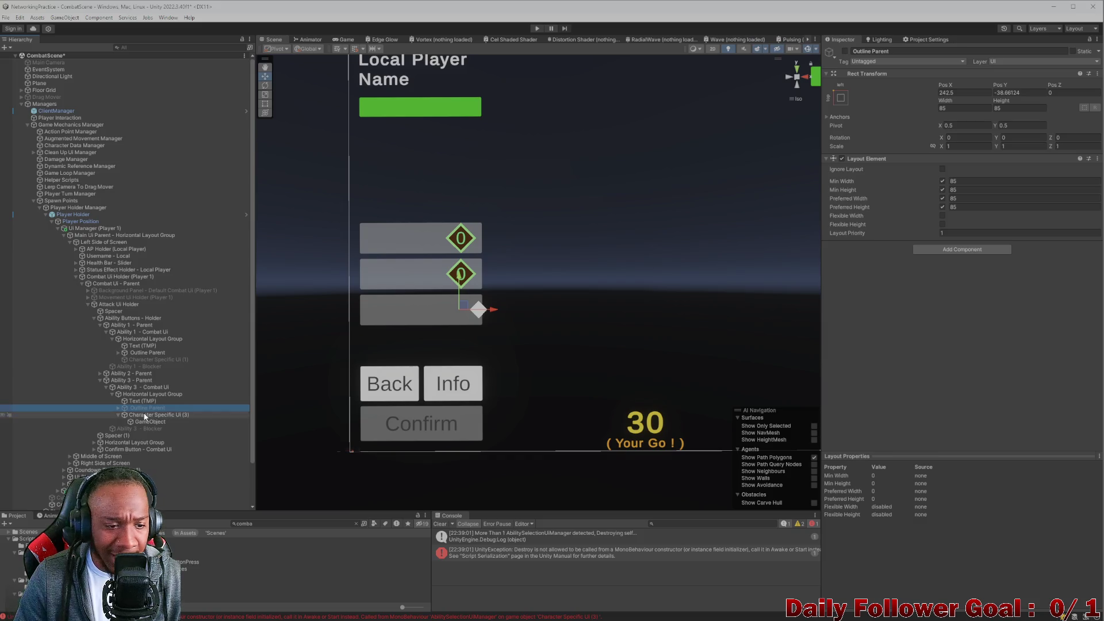
{"action": "left_click", "coordinate": [142, 422]}
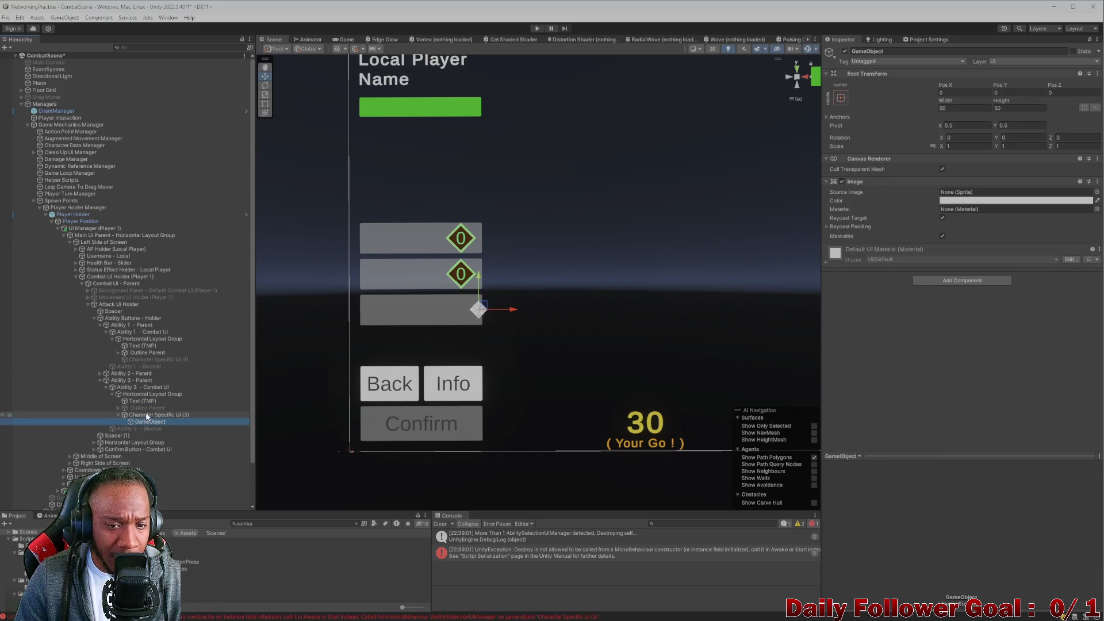
{"action": "left_click", "coordinate": [150, 427]}
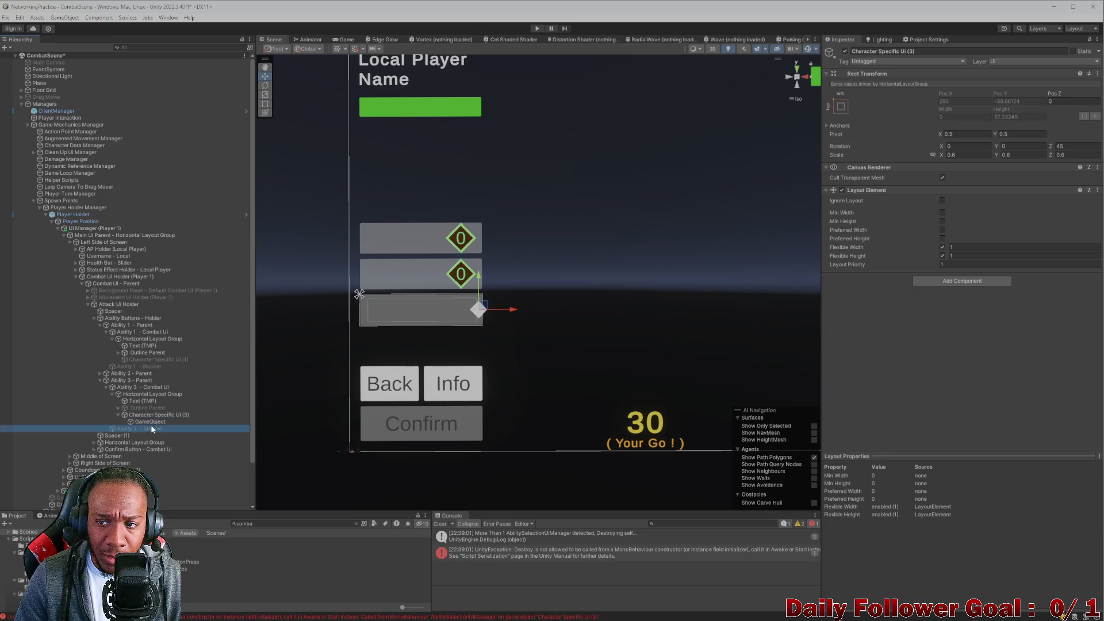
{"action": "left_click", "coordinate": [153, 415]}
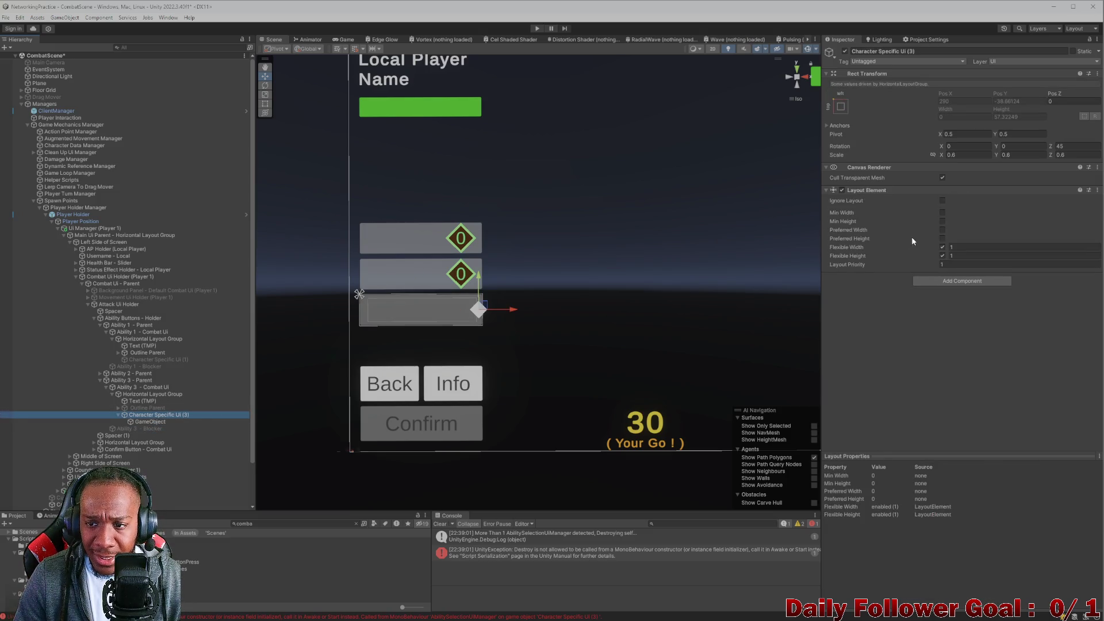
- Try a preferred height override and 85 min width on Character Specific Ui (3), then undo
{"action": "left_click", "coordinate": [942, 240]}
{"action": "left_click", "coordinate": [972, 213]}
{"action": "type", "text": "85"}
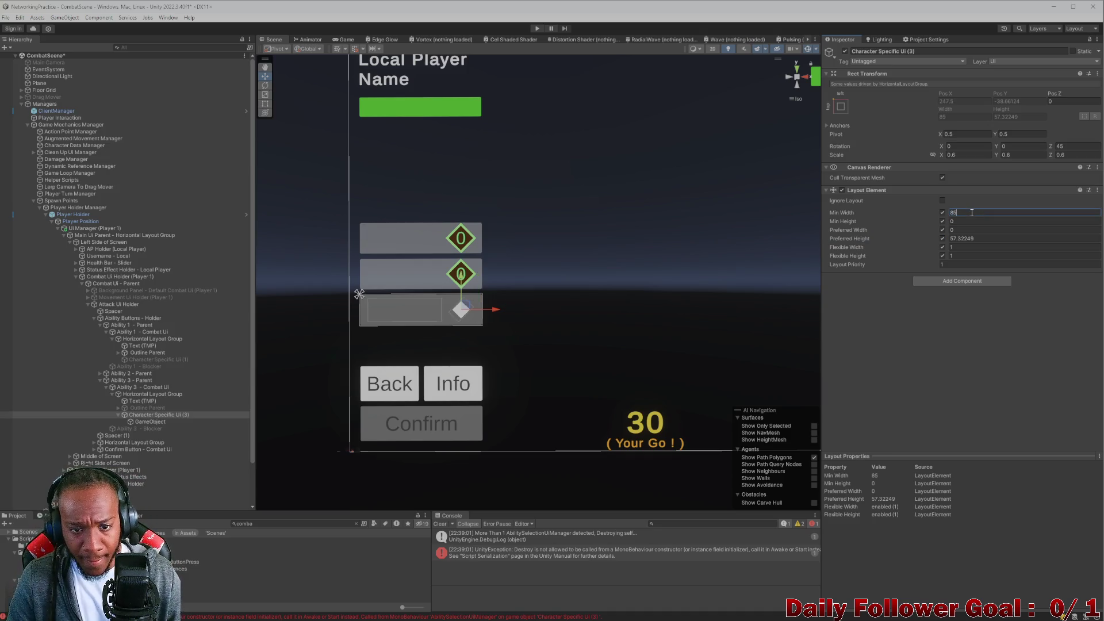
{"action": "key", "text": "ctrl+z"}
{"action": "key", "text": "ctrl+z"}
{"action": "key", "text": "ctrl+z"}
{"action": "key", "text": "ctrl+z"}
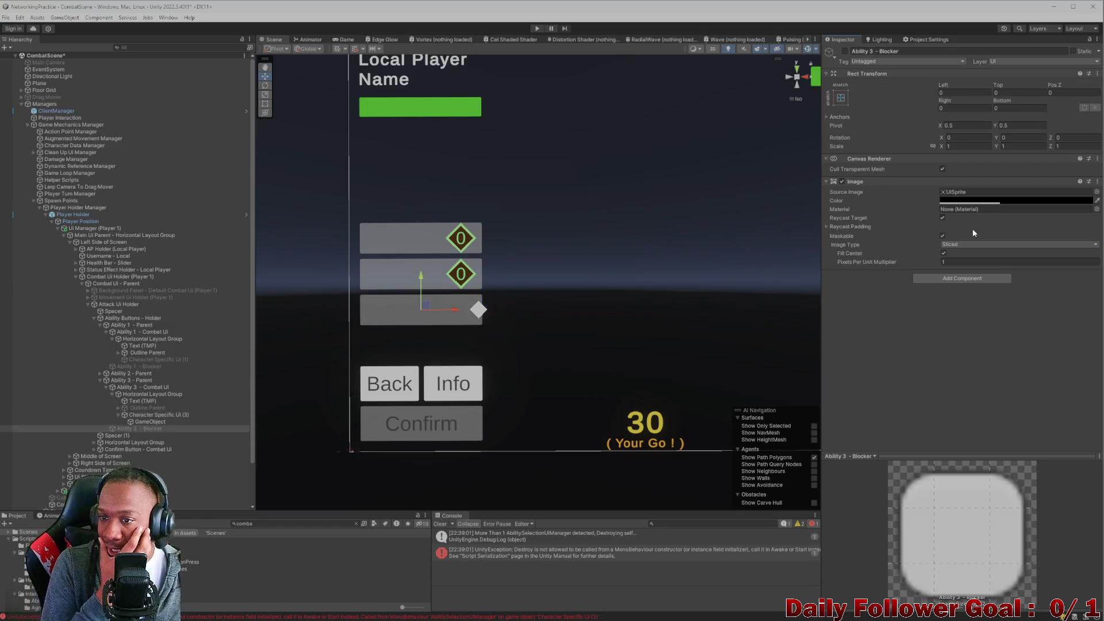
- Delete the placeholder child and compare Character Specific Ui (3) against Outline Parent's layout values
{"action": "left_click", "coordinate": [141, 419]}
{"action": "key", "text": "Delete"}
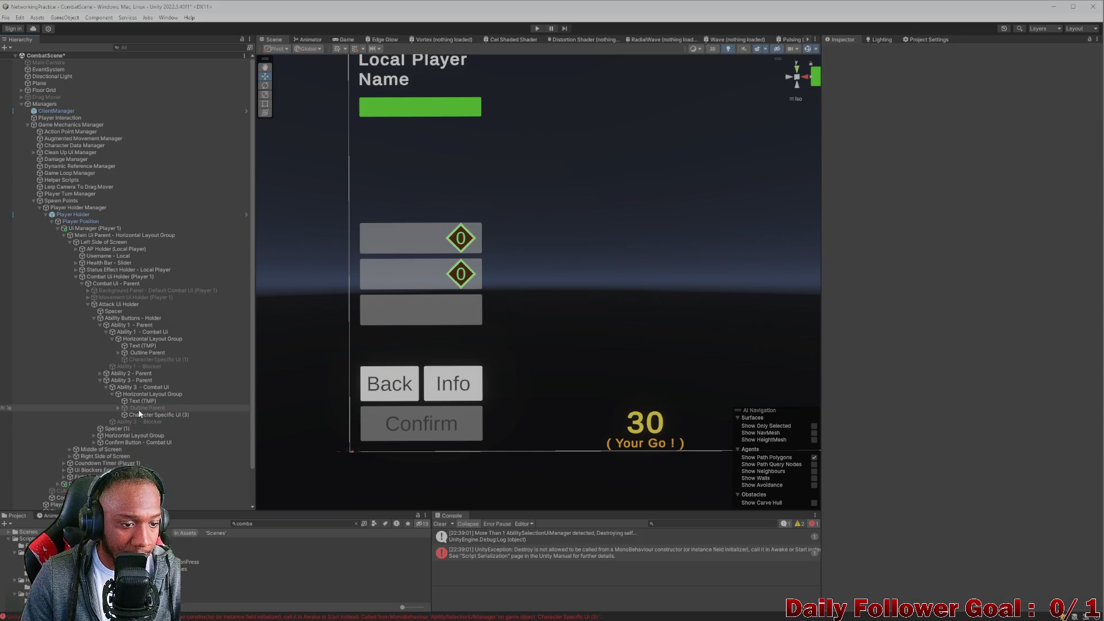
{"action": "left_click", "coordinate": [141, 415]}
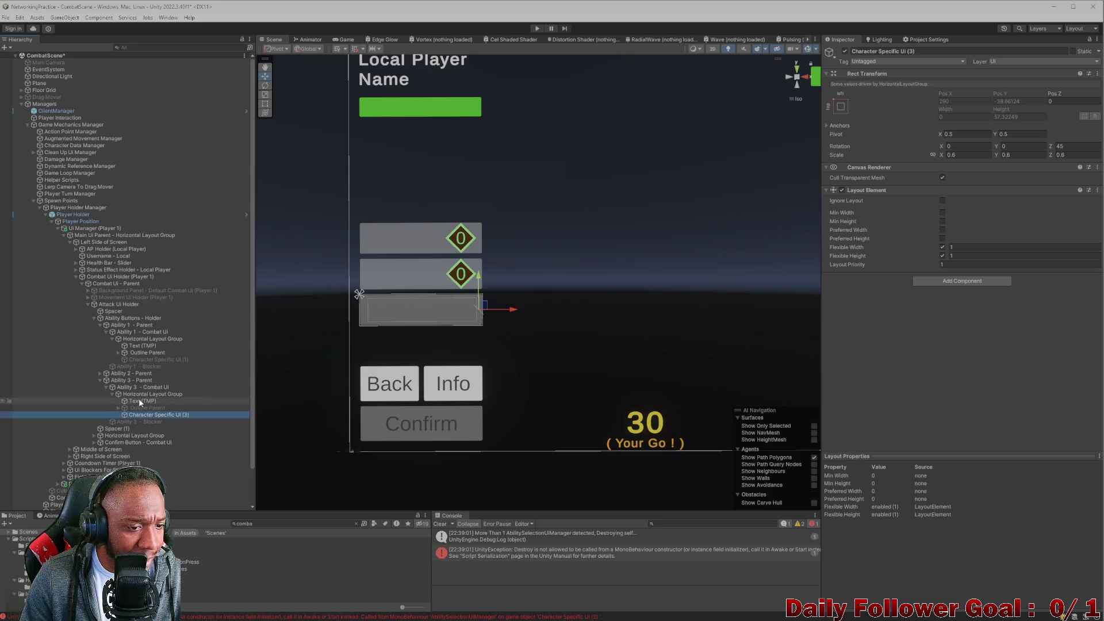
{"action": "left_click", "coordinate": [143, 407]}
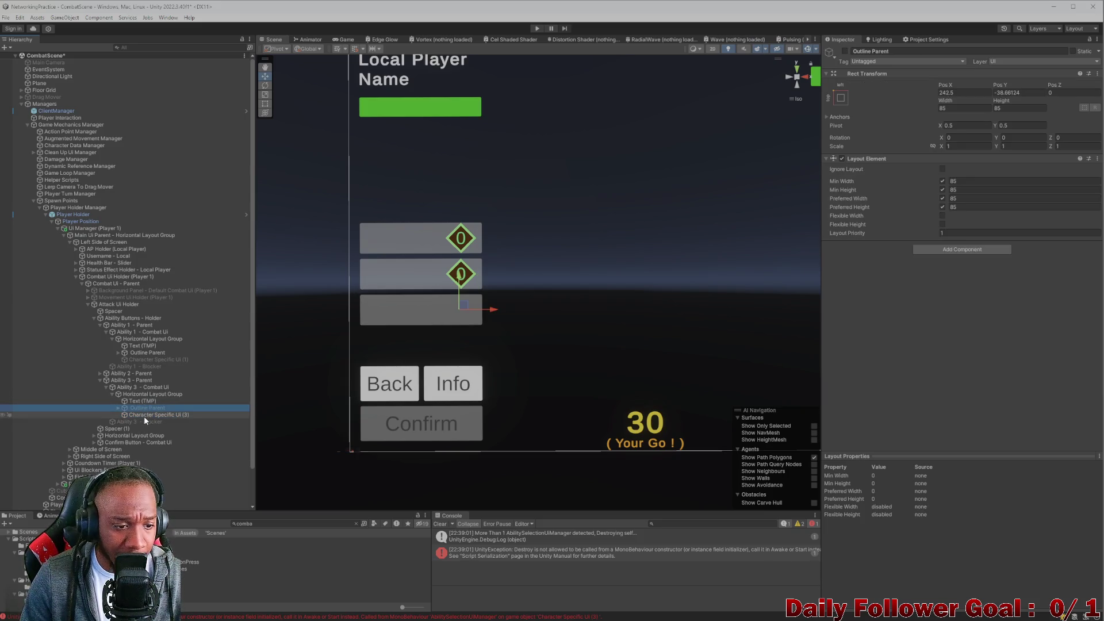
{"action": "left_click", "coordinate": [147, 415]}
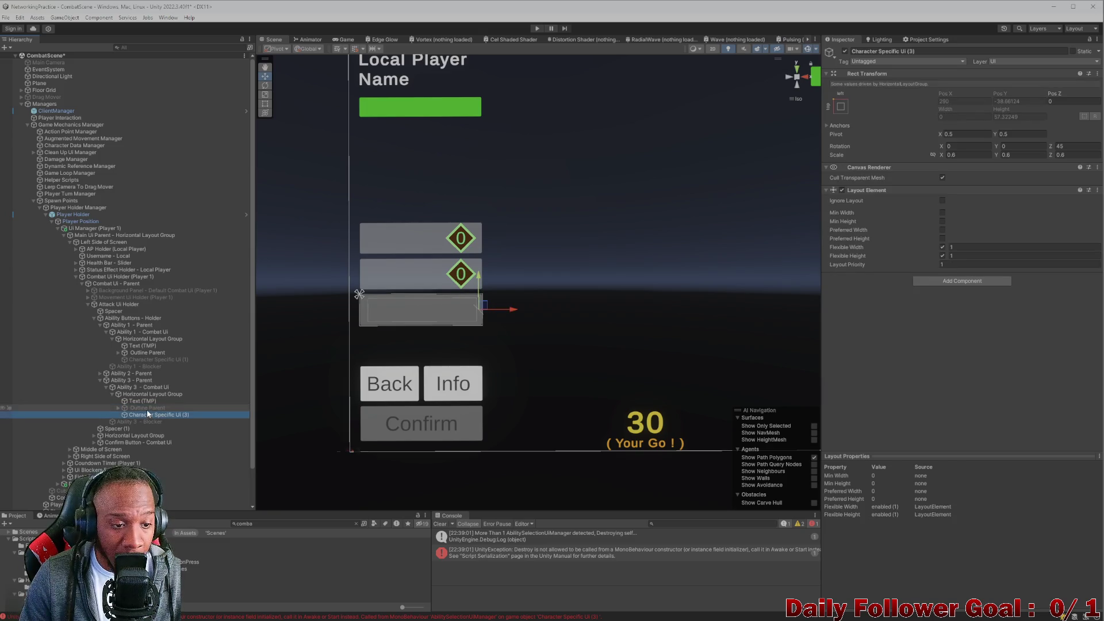
{"action": "left_click", "coordinate": [149, 408]}
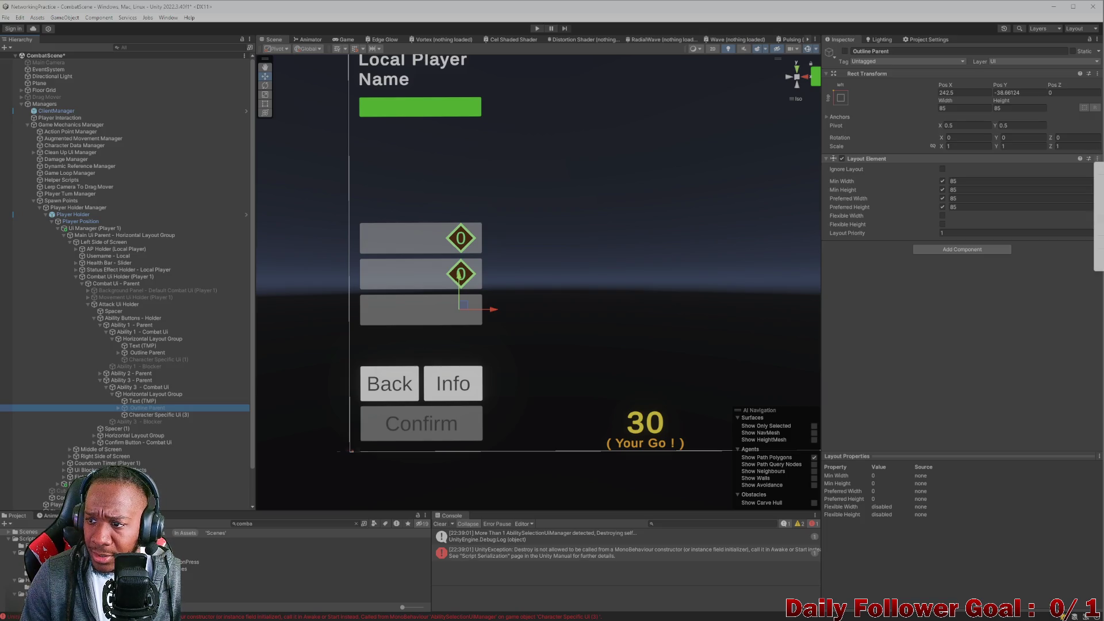
{"action": "left_click", "coordinate": [164, 415]}
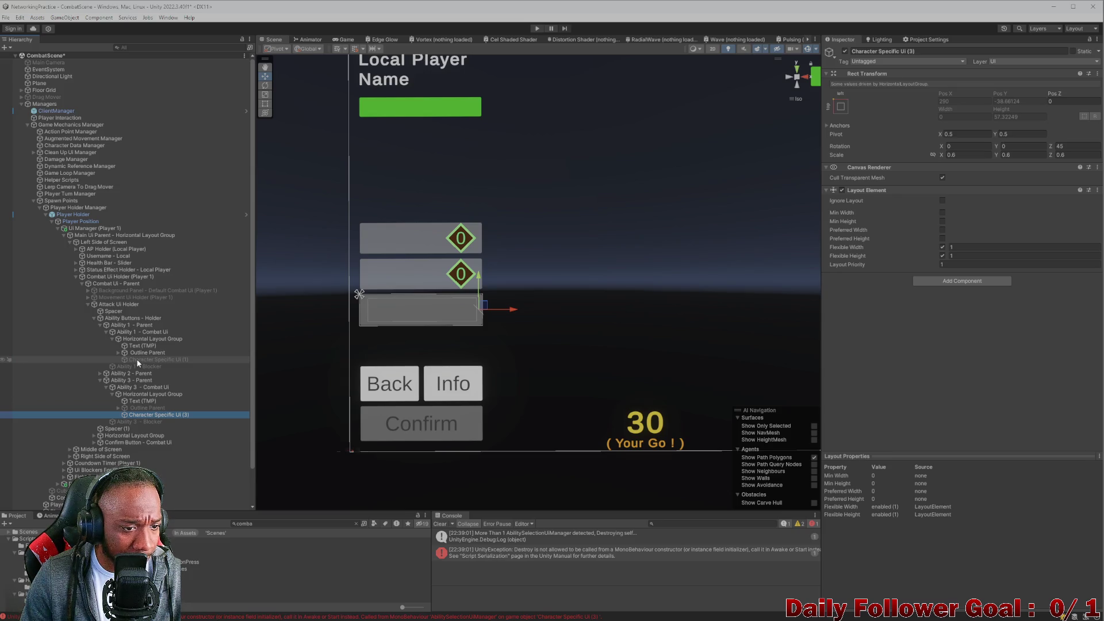
- Give Character Specific Ui (1)-(3) fixed 85 min and preferred sizes, then deactivate (3)
{"action": "left_click", "coordinate": [100, 373]}
{"action": "left_click", "coordinate": [155, 407], "text": "ctrl"}
{"action": "left_click", "coordinate": [155, 360], "text": "ctrl"}
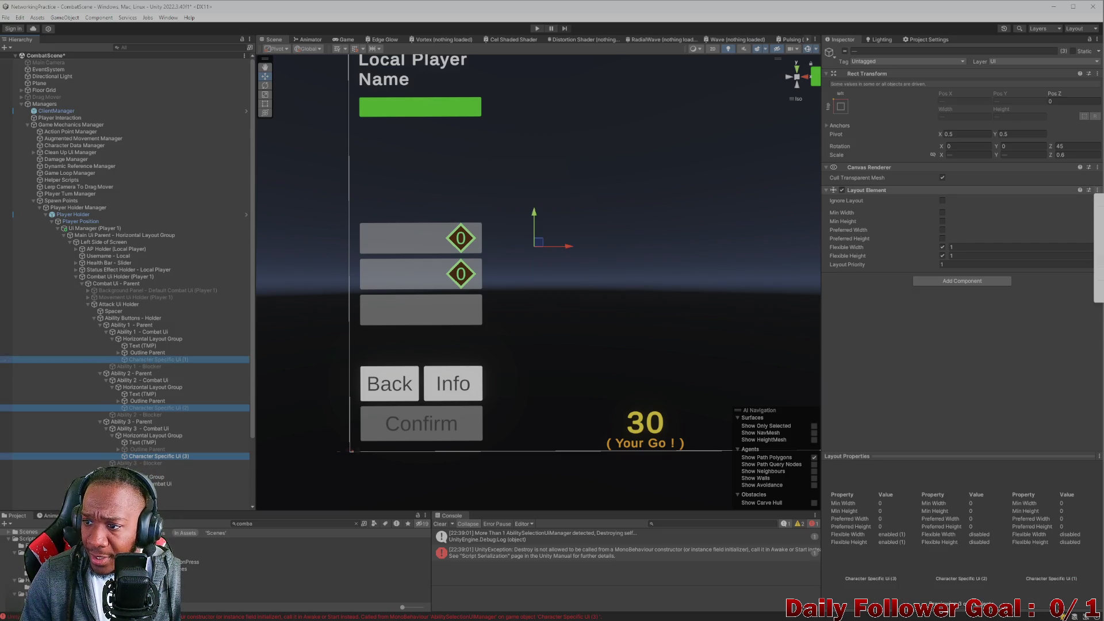
{"action": "left_click", "coordinate": [950, 354]}
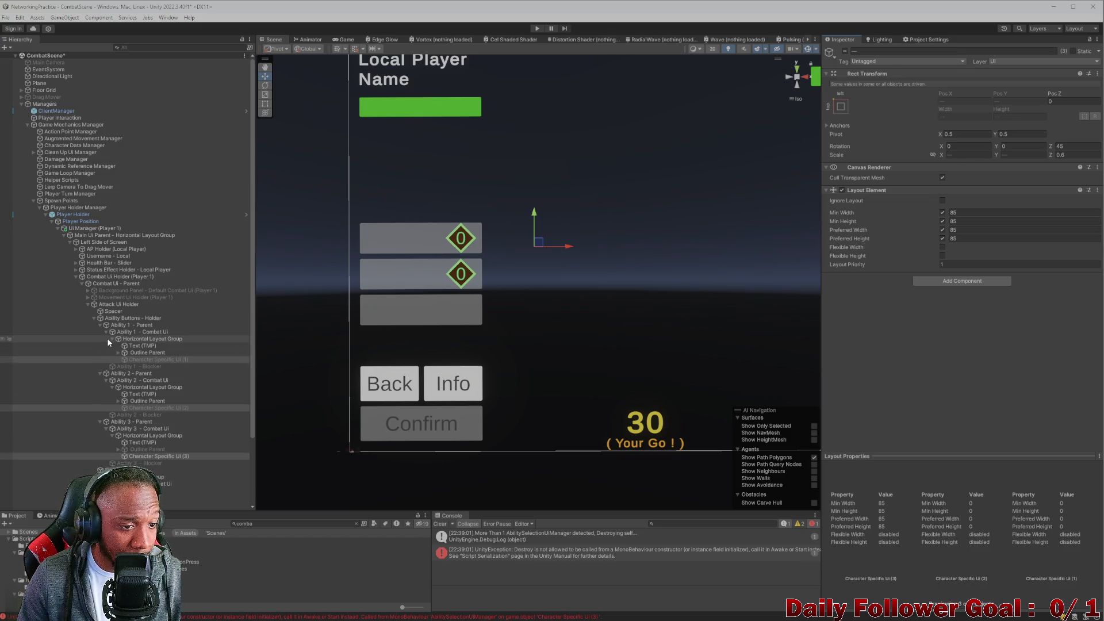
{"action": "scroll", "coordinate": [147, 410], "scroll_direction": "down", "scroll_amount": 3}
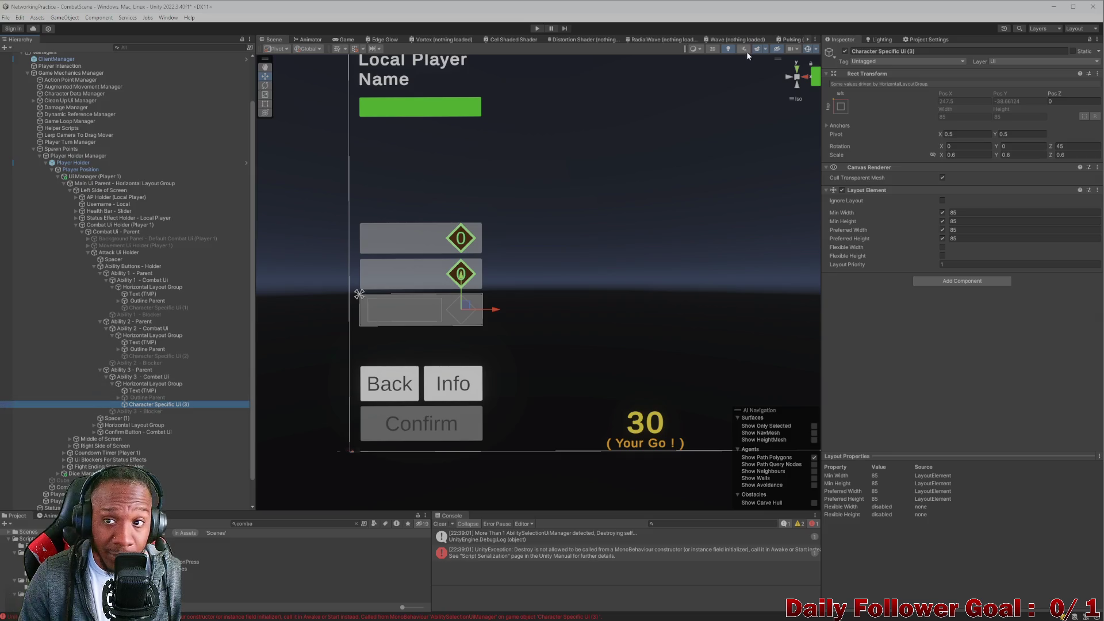
{"action": "left_click", "coordinate": [844, 52]}
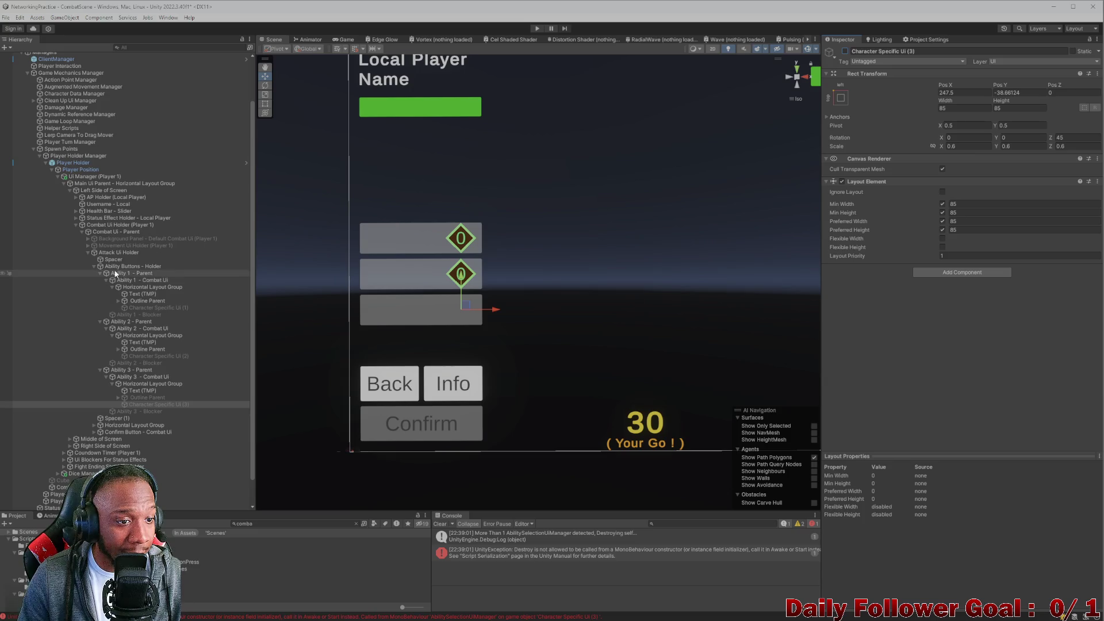
{"action": "left_click", "coordinate": [115, 252]}
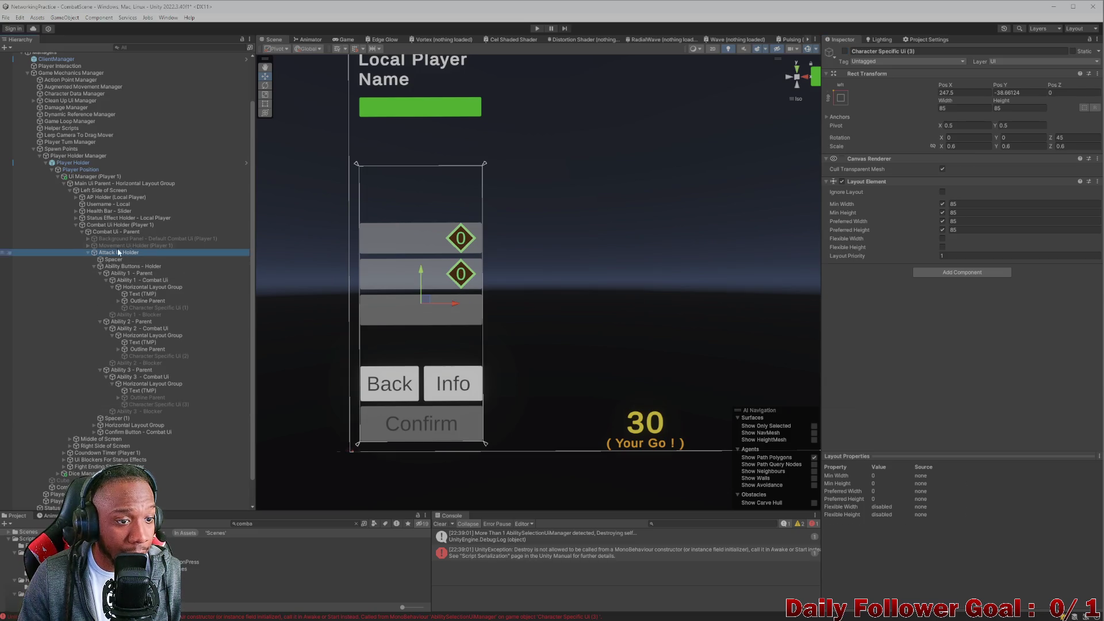
- Hide Attack Ui Holder, save the combat scene, open Lobby, and shrink Unity to the left half
{"action": "left_click", "coordinate": [846, 51]}
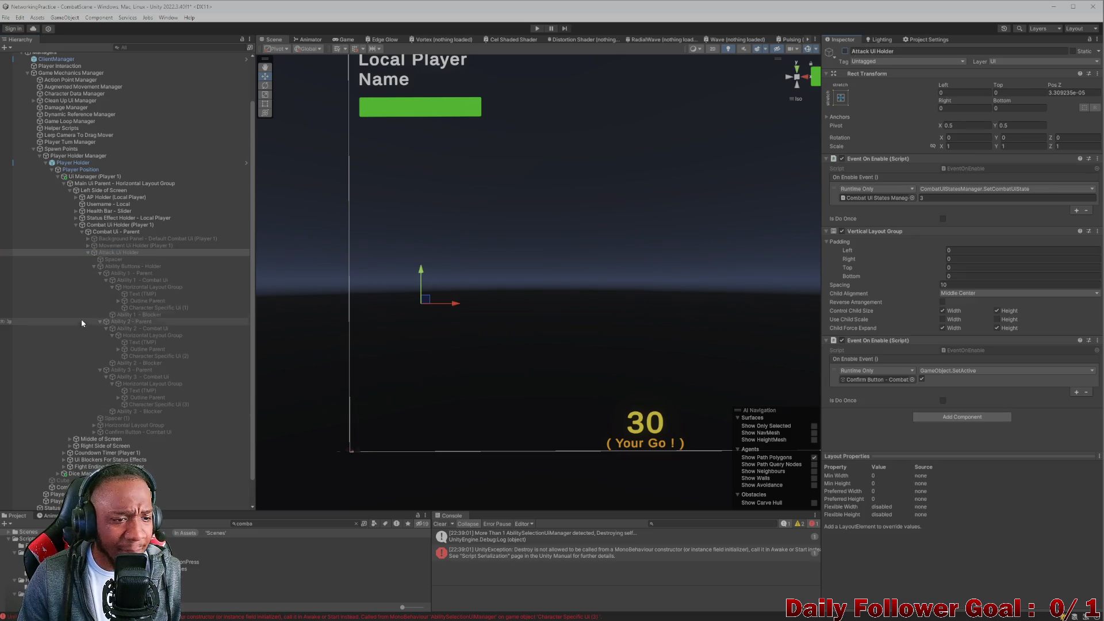
{"action": "left_click", "coordinate": [88, 252]}
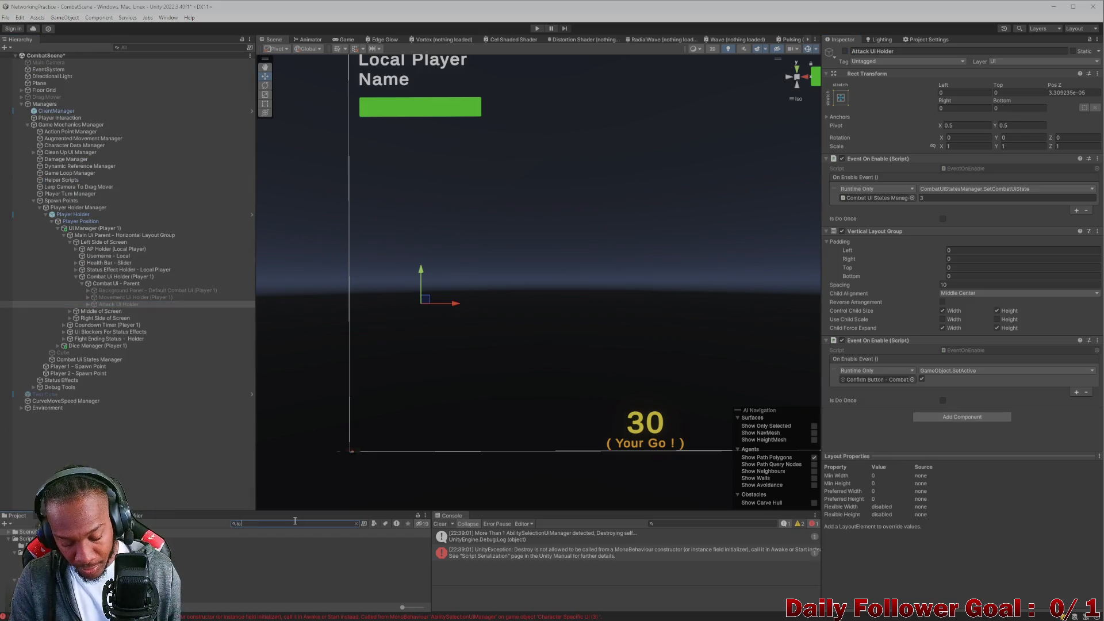
{"action": "double_click", "coordinate": [190, 547]}
{"action": "left_click", "coordinate": [544, 334]}
{"action": "mouse_move", "coordinate": [622, 6]}
{"action": "left_mouse_down"}
{"action": "mouse_move", "coordinate": [552, 41]}
{"action": "mouse_move", "coordinate": [518, 4]}
{"action": "mouse_move", "coordinate": [325, 40]}
{"action": "mouse_move", "coordinate": [319, 26]}
{"action": "left_mouse_up"}
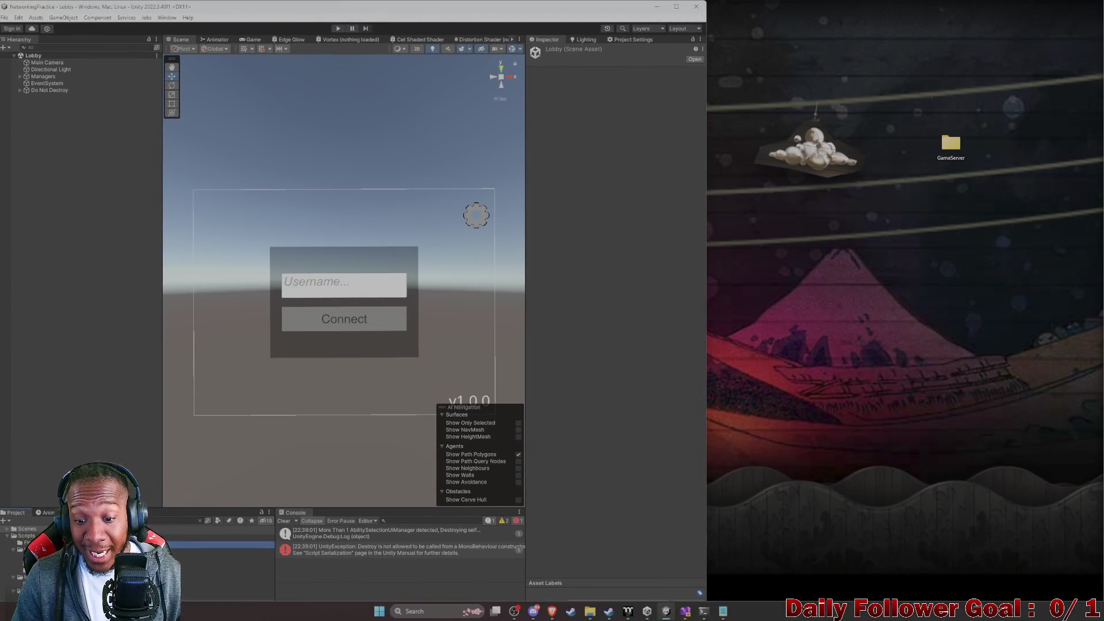
- Run GameServerCore under the Visual Studio debugger, then minimize Visual Studio
{"action": "mouse_move", "coordinate": [685, 612]}
{"action": "left_click", "coordinate": [630, 560]}
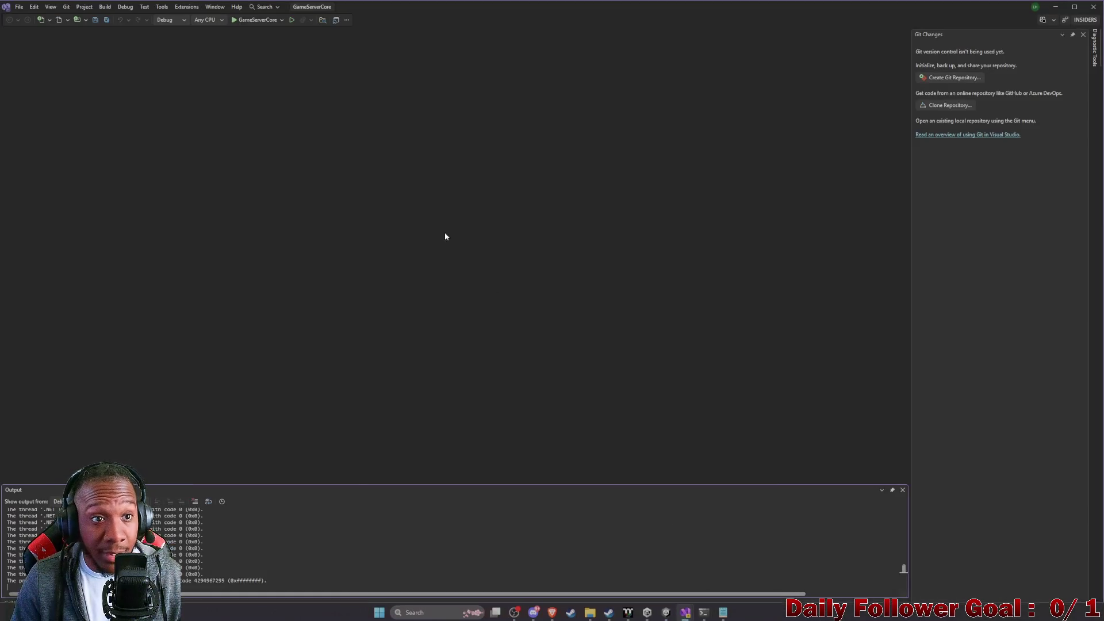
{"action": "left_click", "coordinate": [255, 8]}
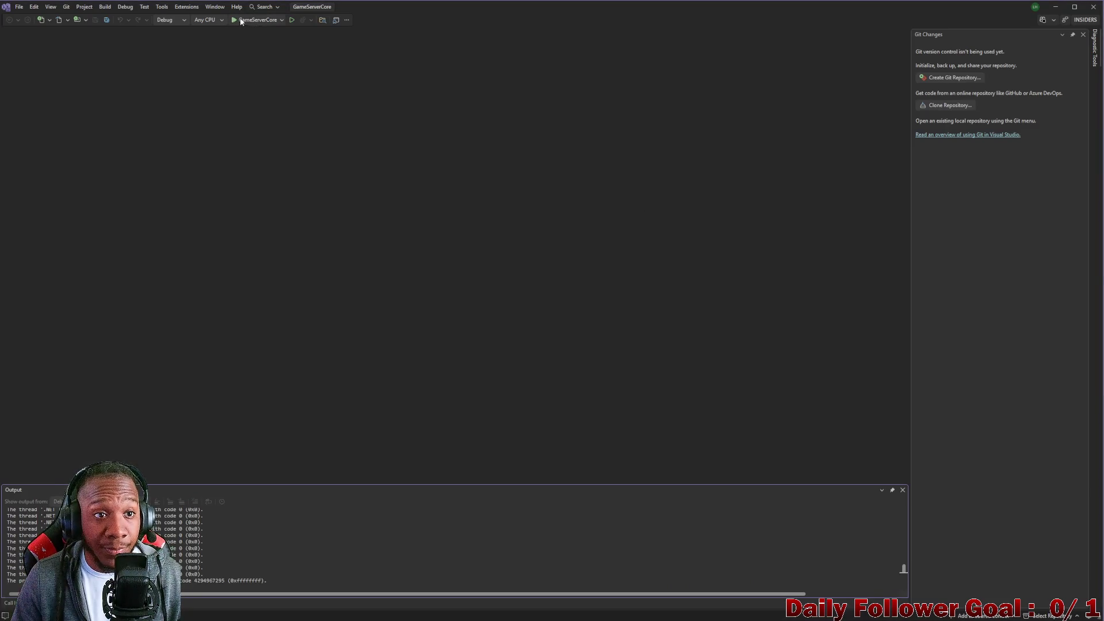
{"action": "left_click", "coordinate": [239, 20]}
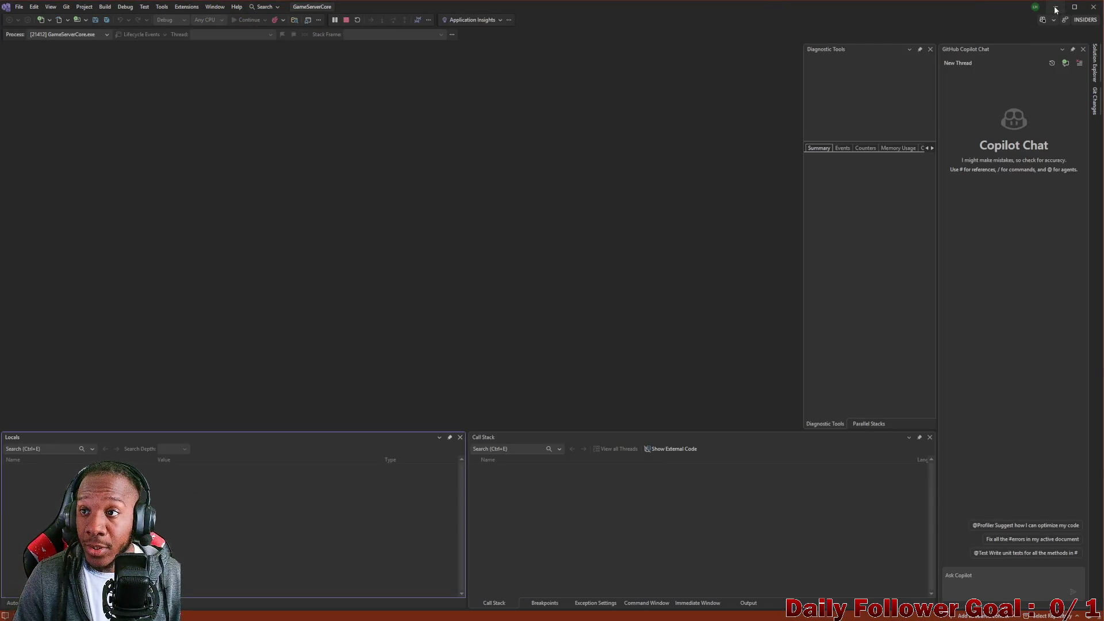
{"action": "left_click", "coordinate": [1055, 8]}
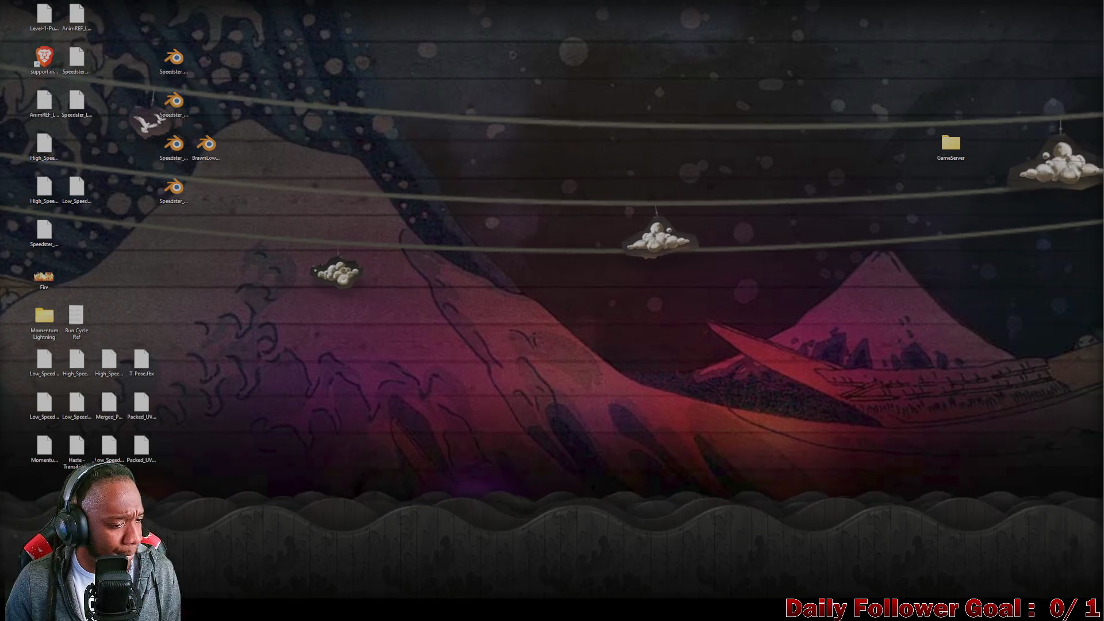
{"action": "key", "text": "super"}
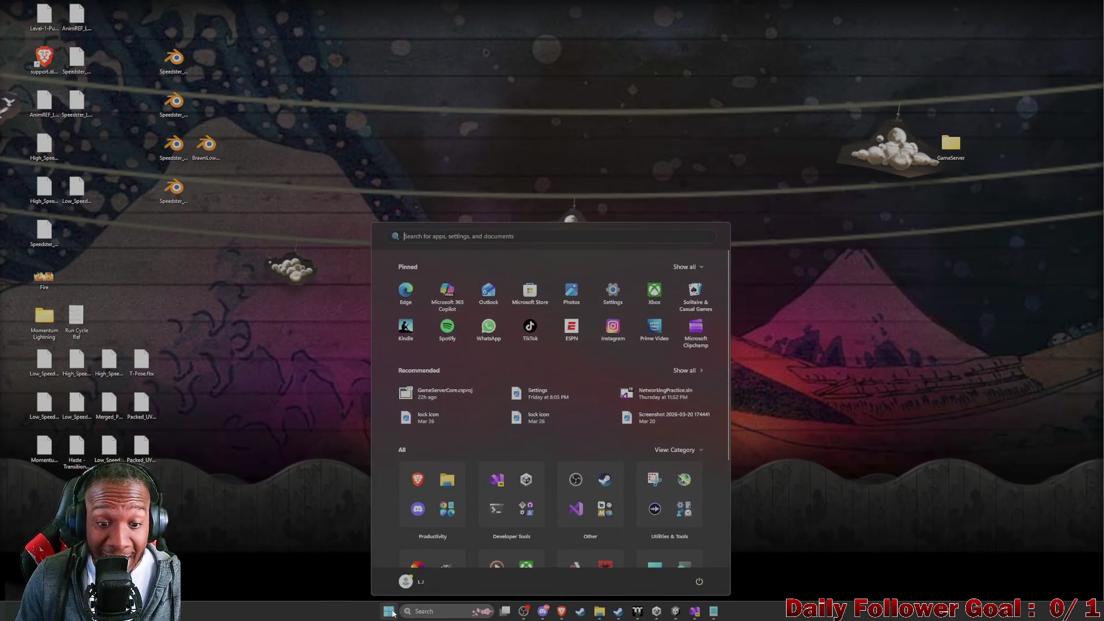
{"action": "left_click", "coordinate": [433, 150]}
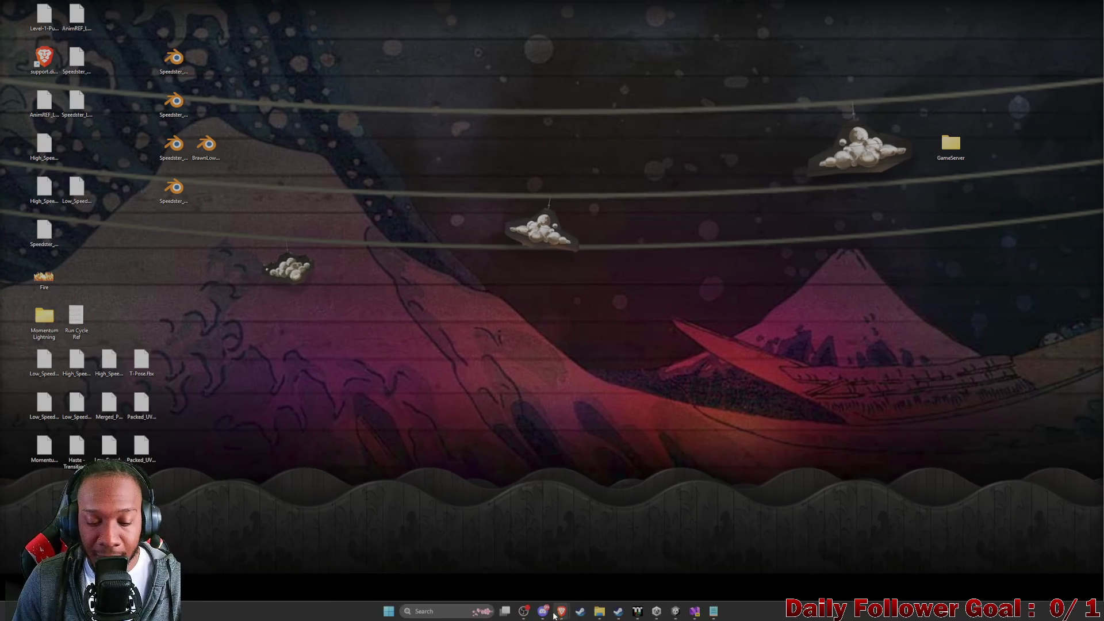
{"action": "mouse_move", "coordinate": [561, 611]}
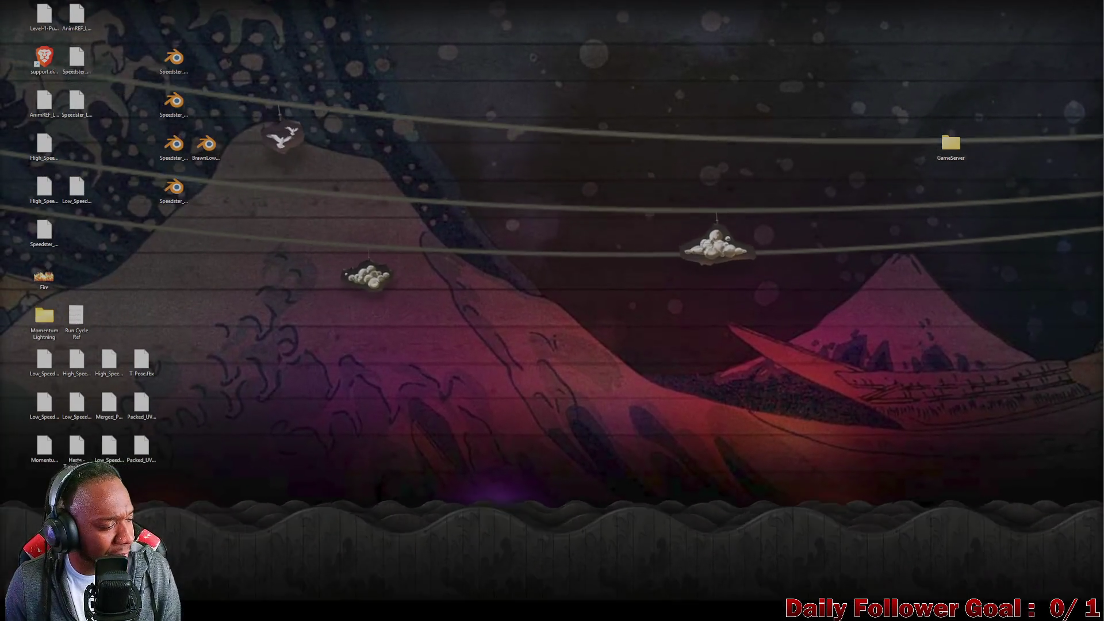